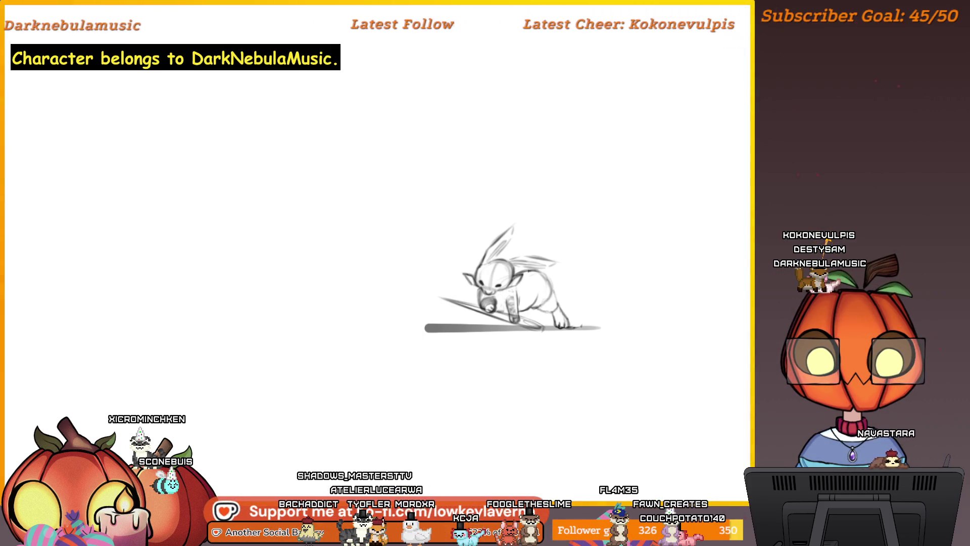
# Step: Zoom in on the bunny's feet and undo the stray grey puff stroke beside them
pyautogui.scroll(2, 544, 277)
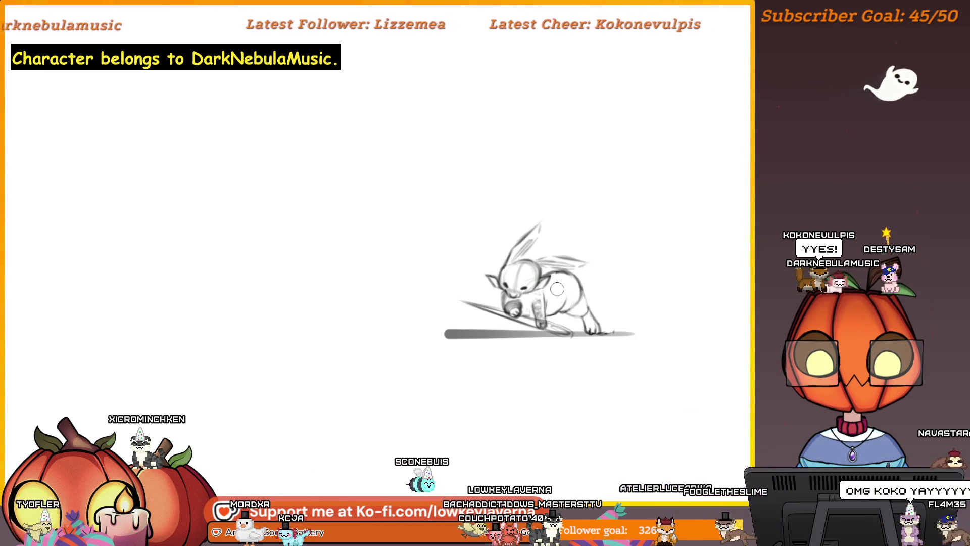
pyautogui.moveTo(597, 254); pyautogui.dragTo(607, 245)
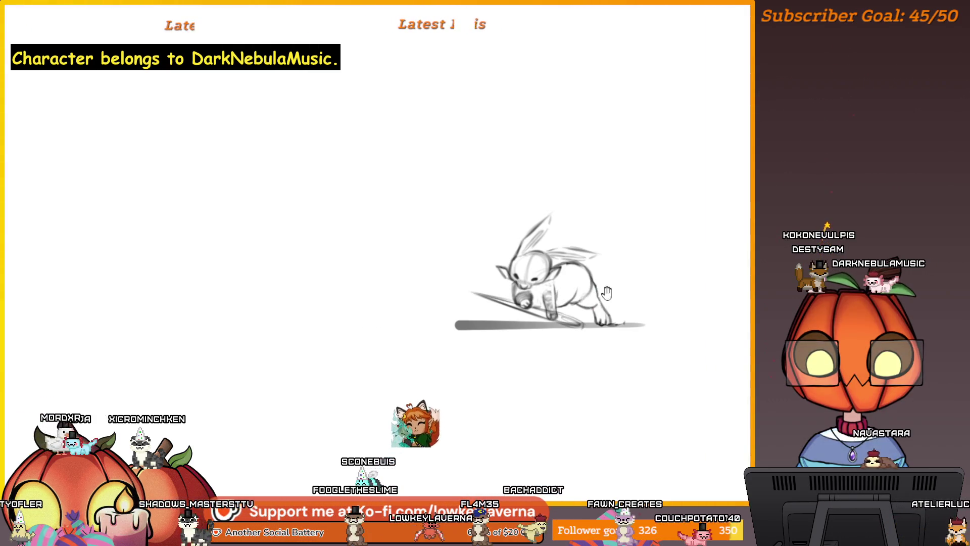
pyautogui.moveTo(594, 304); pyautogui.dragTo(608, 309)
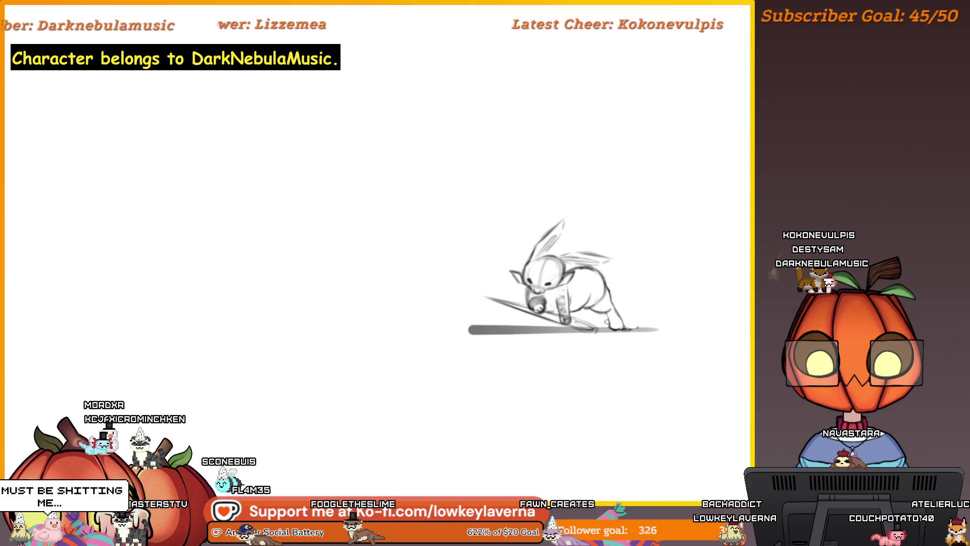
pyautogui.moveTo(623, 294); pyautogui.dragTo(632, 293)
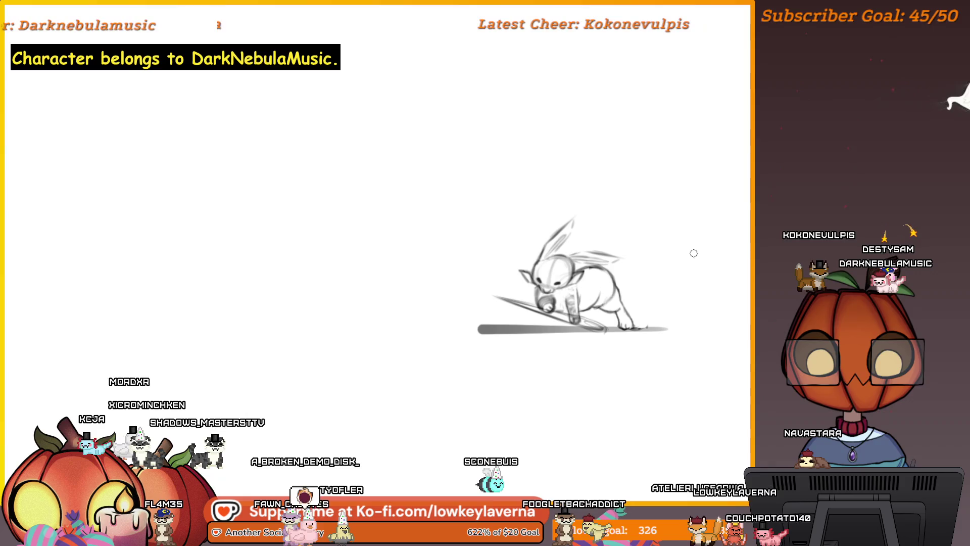
pyautogui.moveTo(664, 273); pyautogui.dragTo(654, 277)
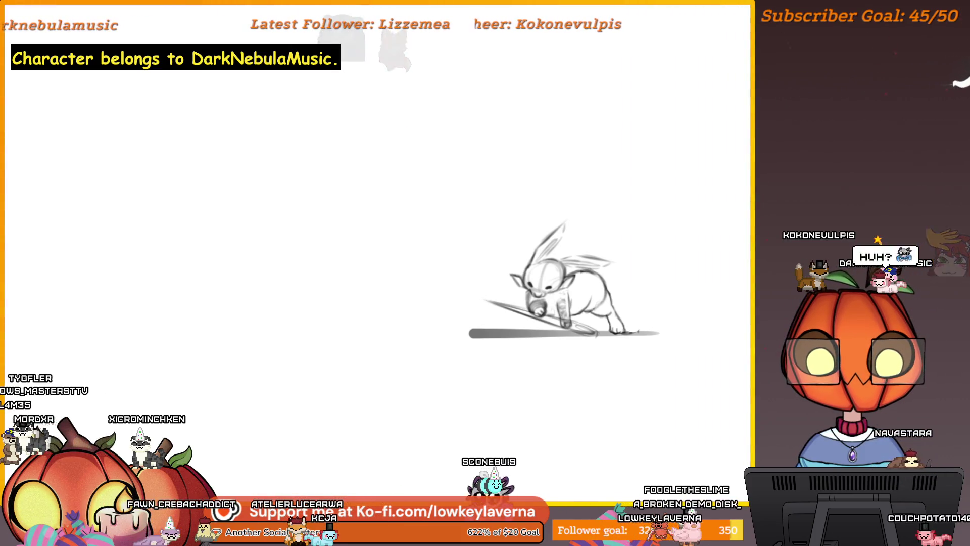
pyautogui.moveTo(646, 367); pyautogui.dragTo(599, 373)
pyautogui.scroll(2, 556, 374)
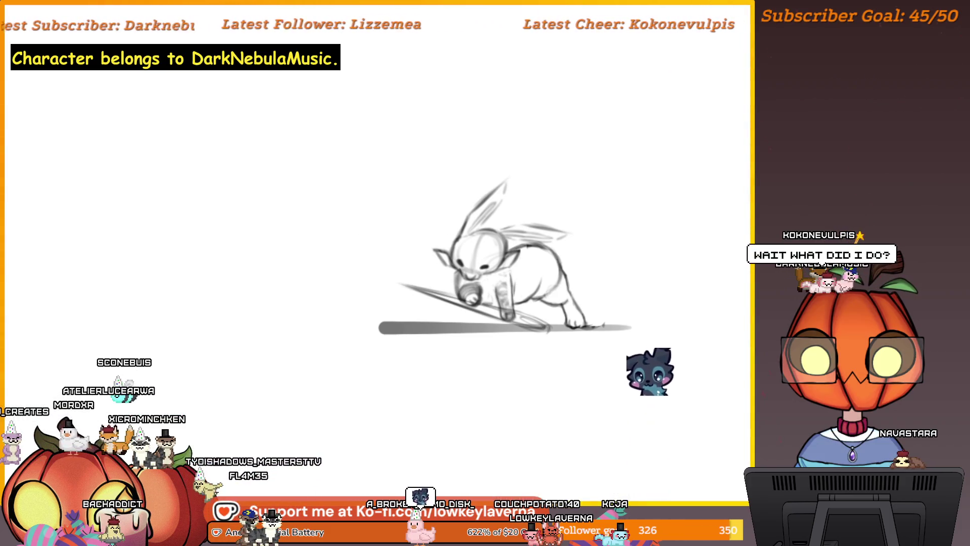
pyautogui.hotkey('ctrl', 'z')
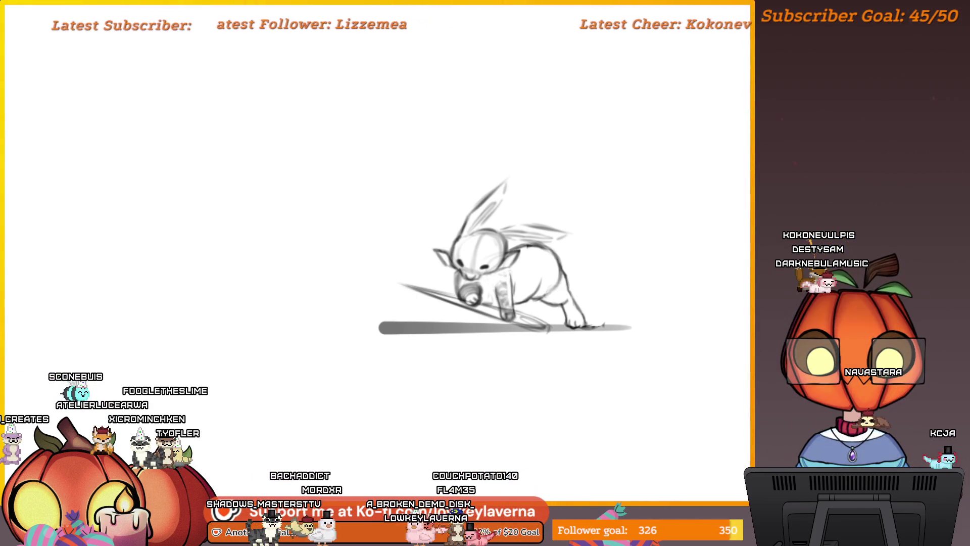
pyautogui.scroll(2, 582, 325)
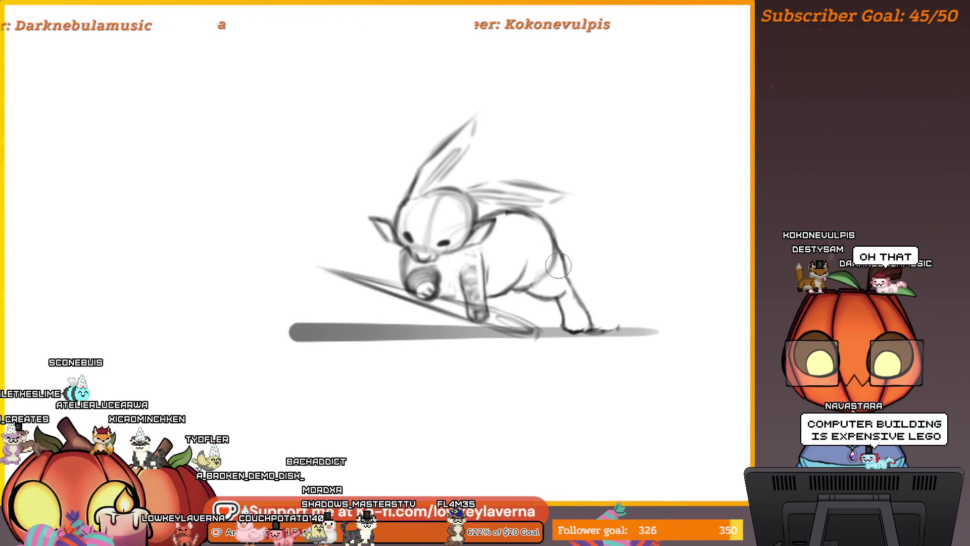
pyautogui.moveTo(593, 302); pyautogui.dragTo(627, 303)
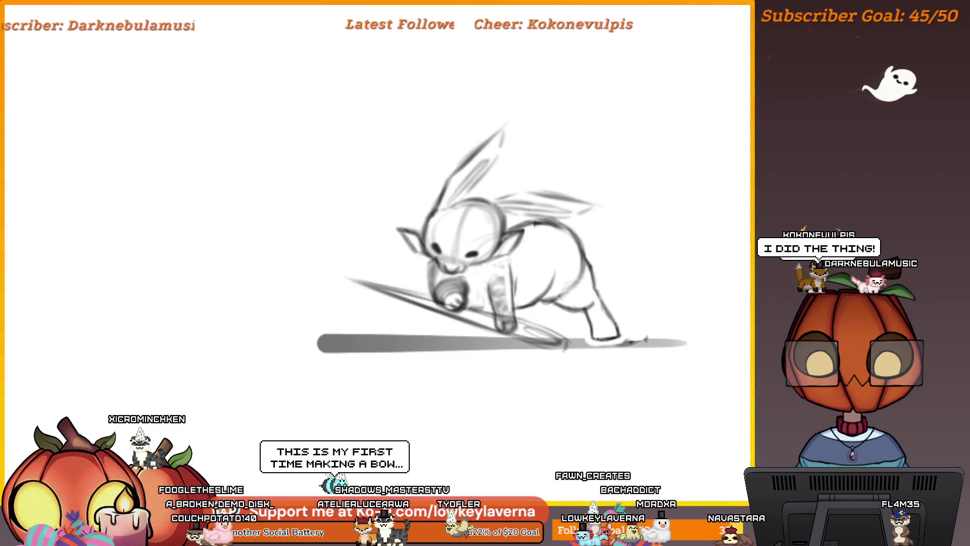
pyautogui.scroll(-5, 625, 282)
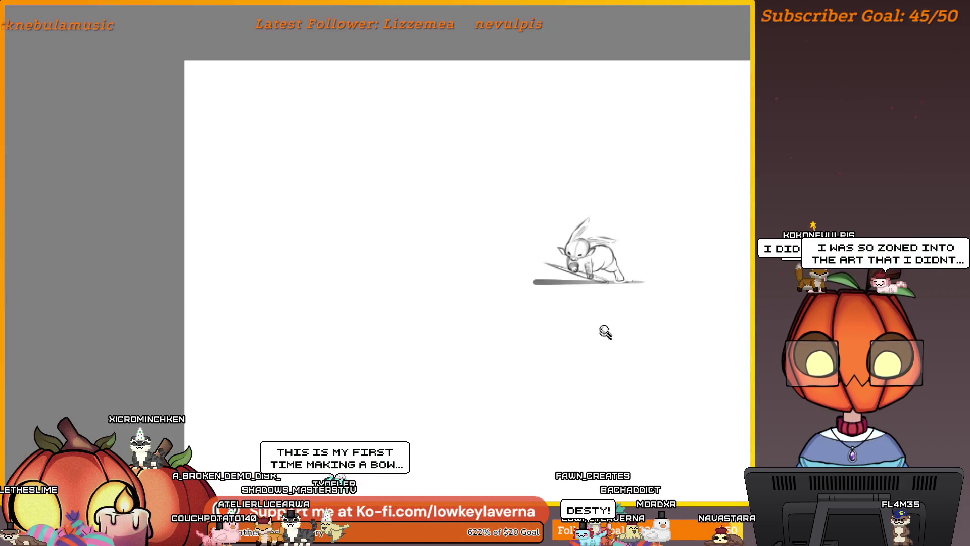
pyautogui.scroll(4, 534, 289)
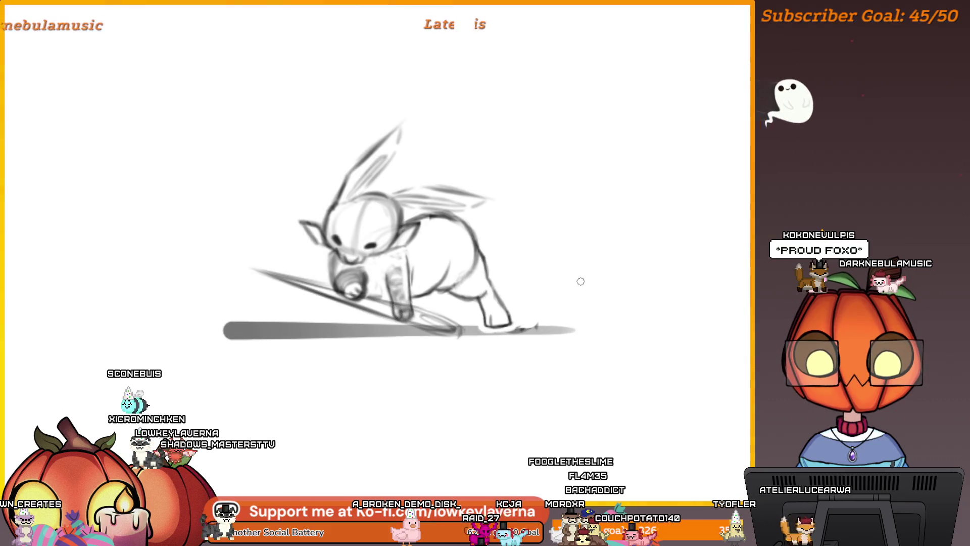
pyautogui.moveTo(511, 295); pyautogui.dragTo(636, 340)
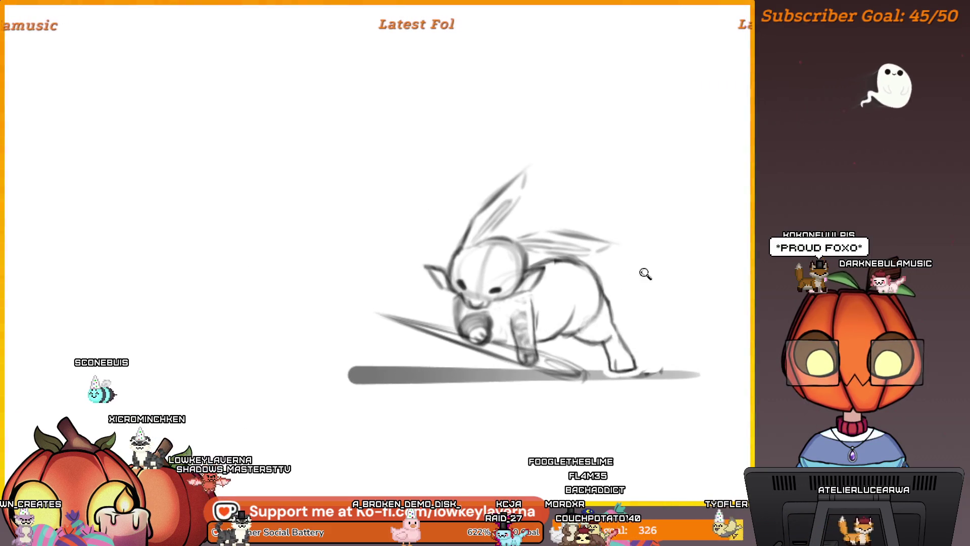
pyautogui.scroll(-2, 645, 274)
pyautogui.scroll(1, 671, 286)
# Step: Make the brush much larger with ] and zoom out toward the pink-bunny reference
pyautogui.scroll(-2, 622, 309)
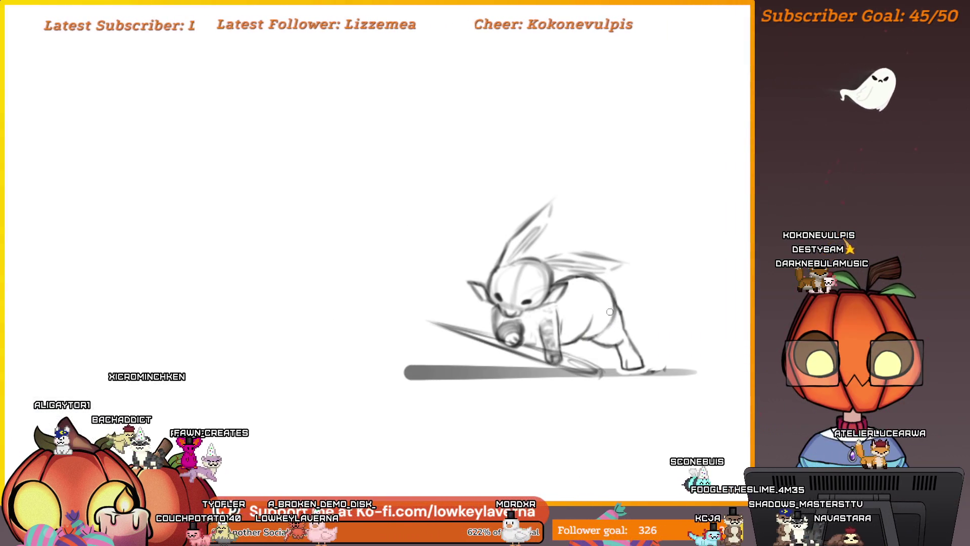
pyautogui.press(']')
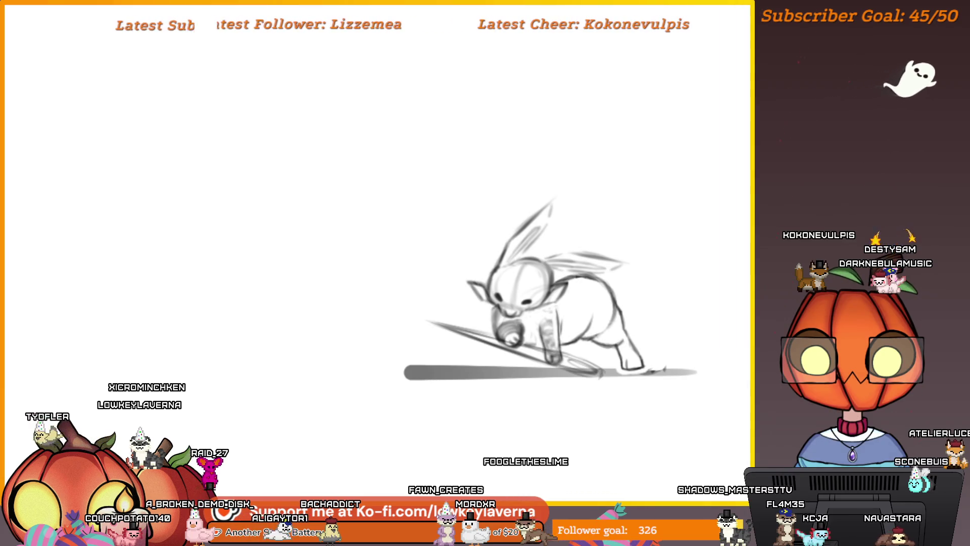
pyautogui.scroll(-3, 750, 202)
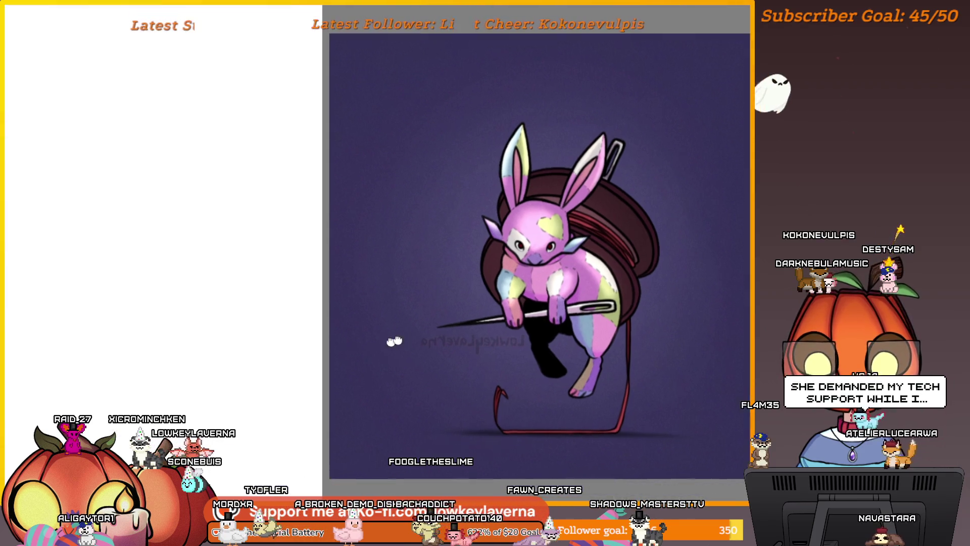
# Step: Zoom and scroll the view back onto the grey bunny sketch
pyautogui.scroll(2, 665, 316)
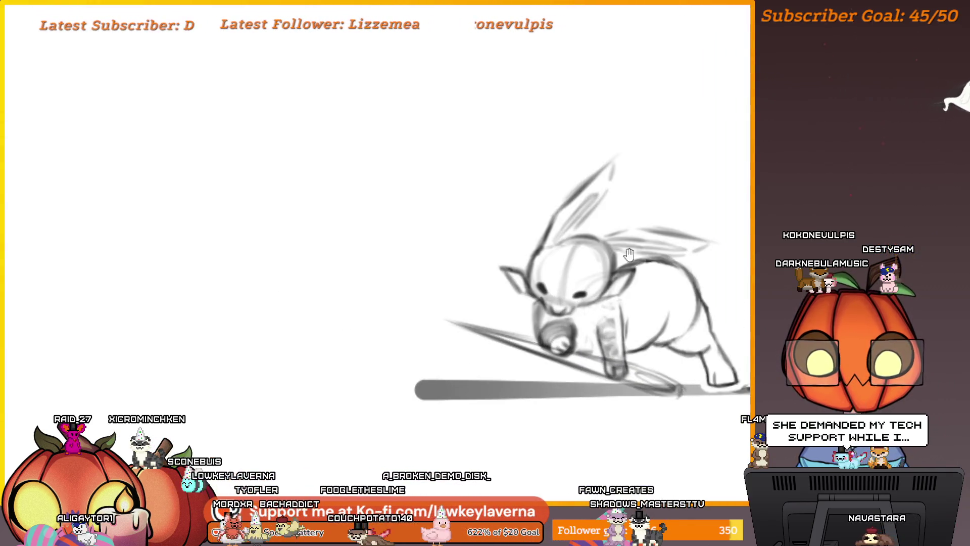
pyautogui.scroll(-1, 551, 285)
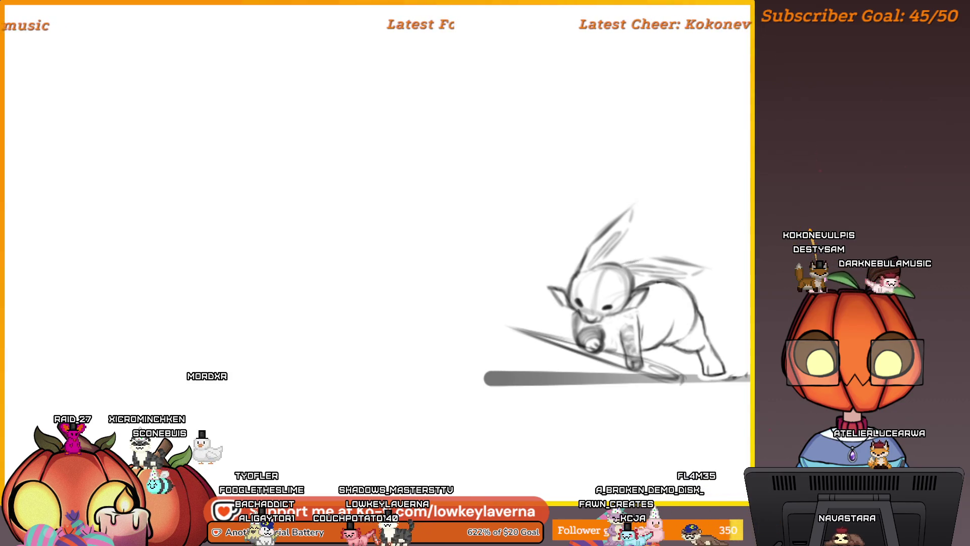
pyautogui.hscroll(5, 651, 348)
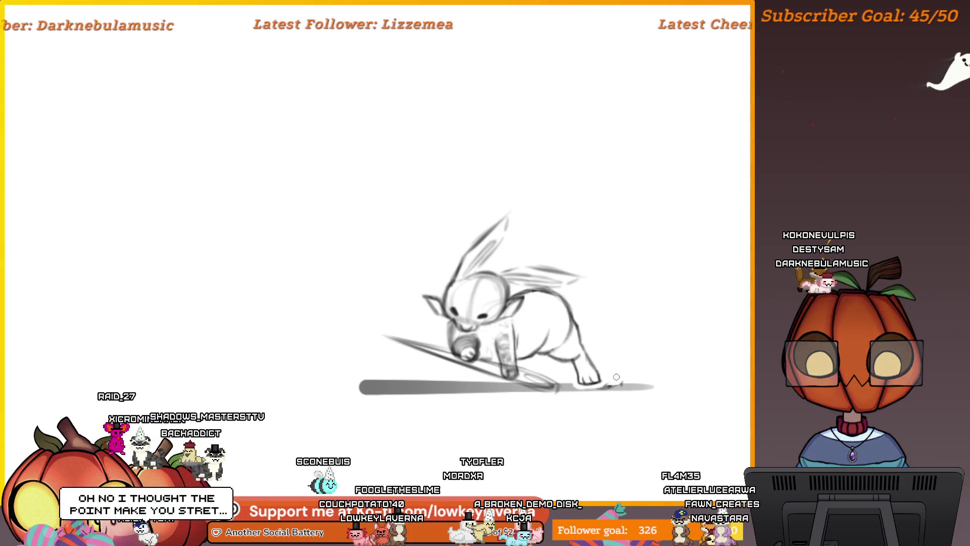
pyautogui.scroll(2, 604, 371)
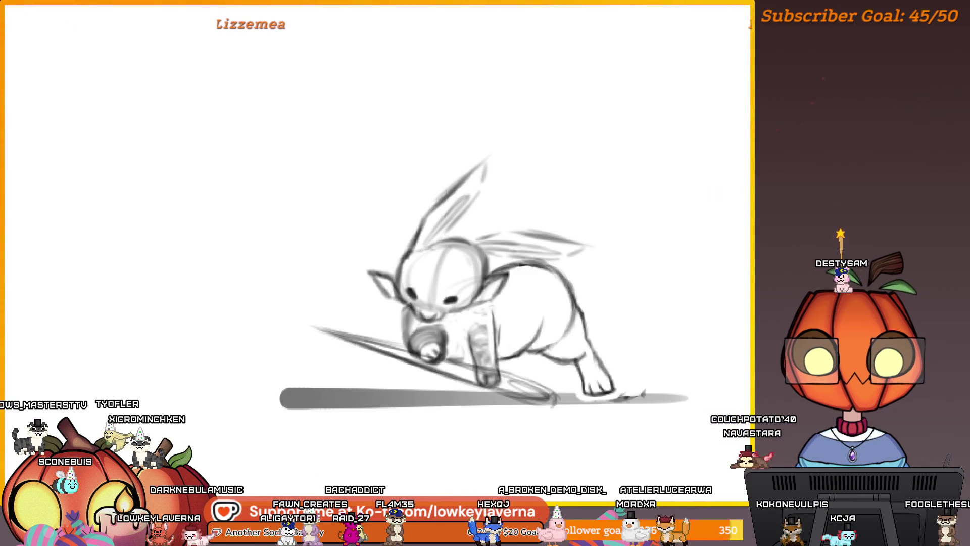
# Step: Pan the flipped bunny sketch back toward the centre of the canvas
pyautogui.moveTo(482, 238); pyautogui.dragTo(498, 233)
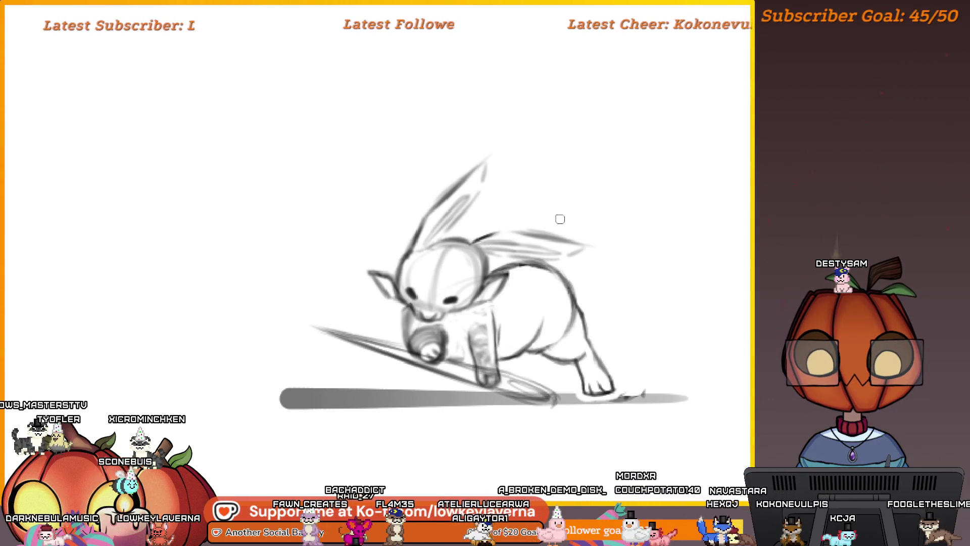
pyautogui.moveTo(560, 219)
pyautogui.mouseDown()
pyautogui.moveTo(462, 245)
pyautogui.moveTo(716, 222)
pyautogui.mouseUp()
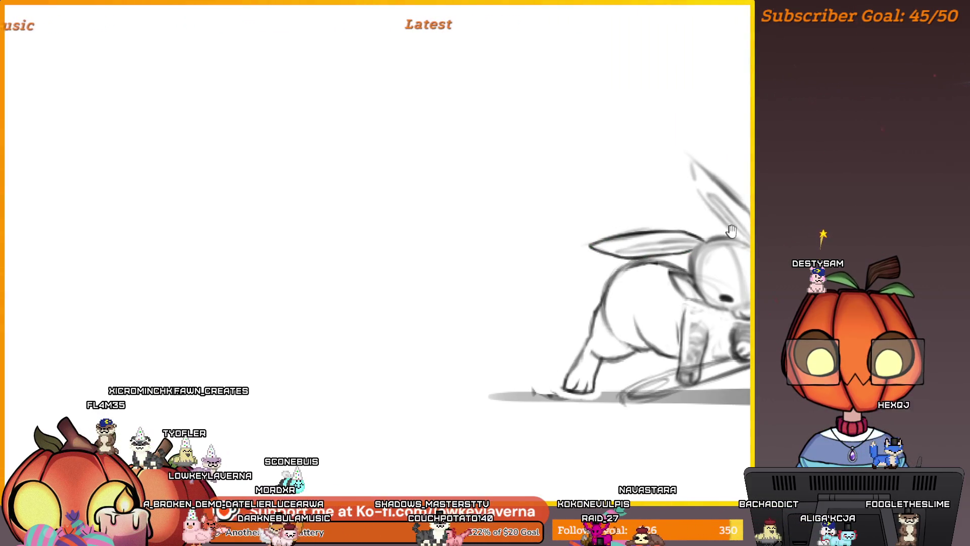
pyautogui.moveTo(731, 231)
pyautogui.mouseDown()
pyautogui.moveTo(682, 232)
pyautogui.moveTo(702, 244)
pyautogui.mouseUp()
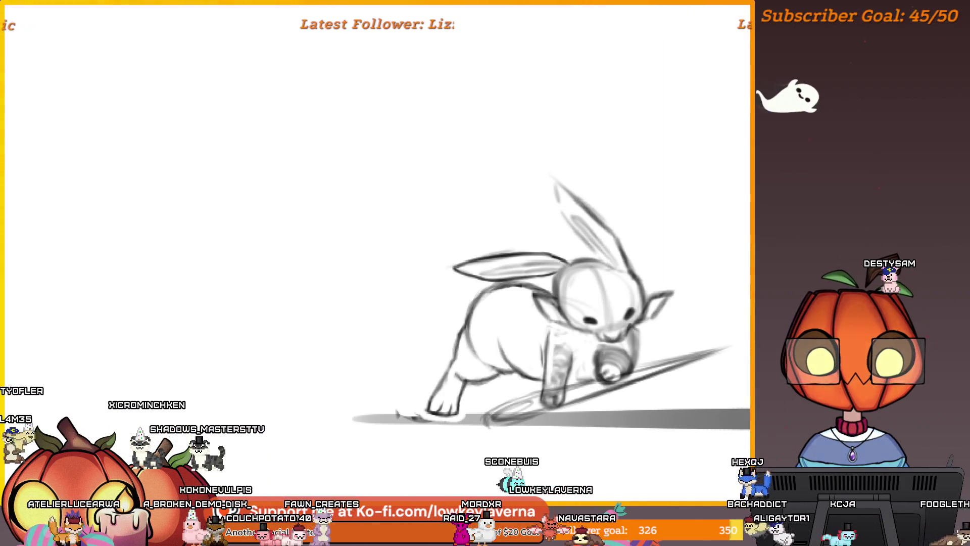
# Step: Pan the canvas to bring the mirrored bunny sketch further into view
pyautogui.moveTo(736, 284); pyautogui.dragTo(601, 285)
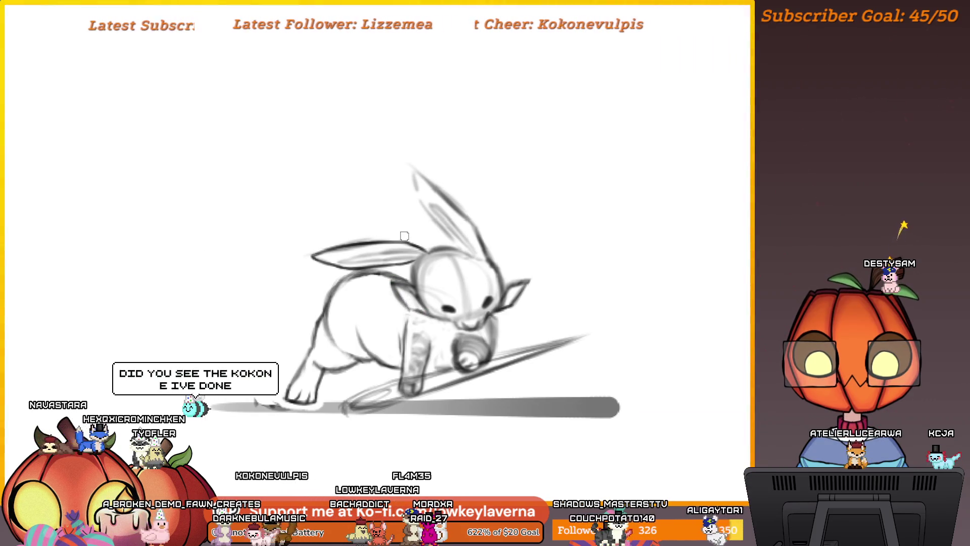
# Step: Zoom out on the grey bunny sketch
pyautogui.scroll(-3, 553, 296)
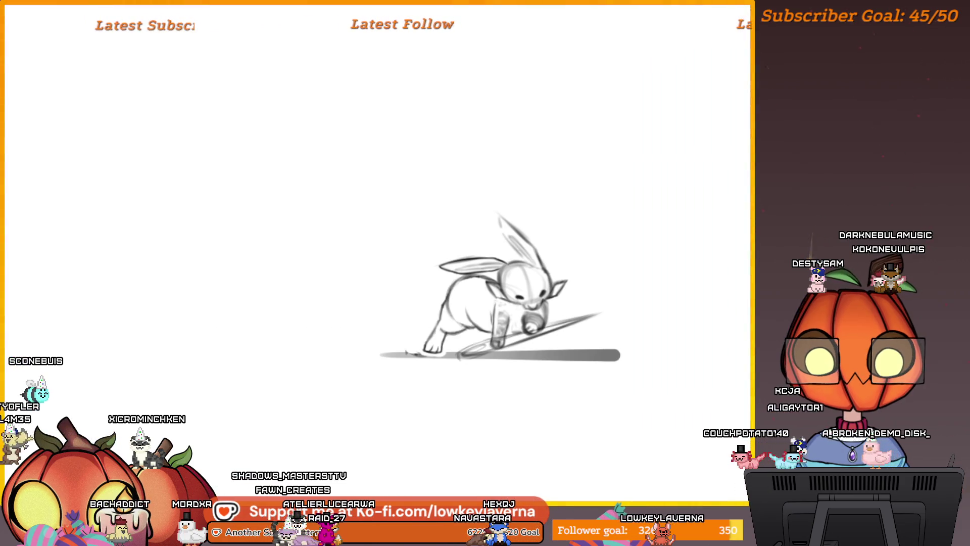
# Step: Zoom out to the whole sketch and draw faint strokes above the bunny's back
pyautogui.scroll(-3, 596, 295)
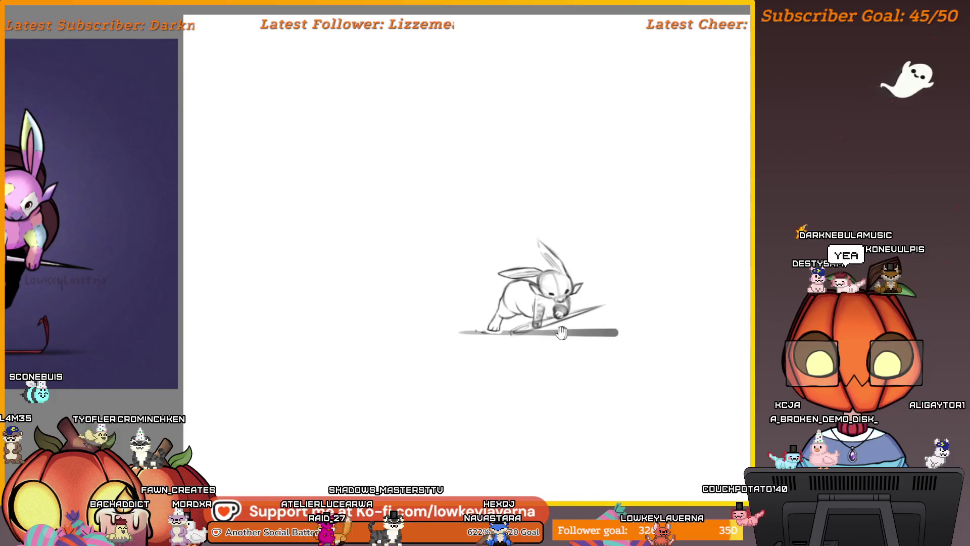
pyautogui.moveTo(586, 268); pyautogui.dragTo(690, 262)
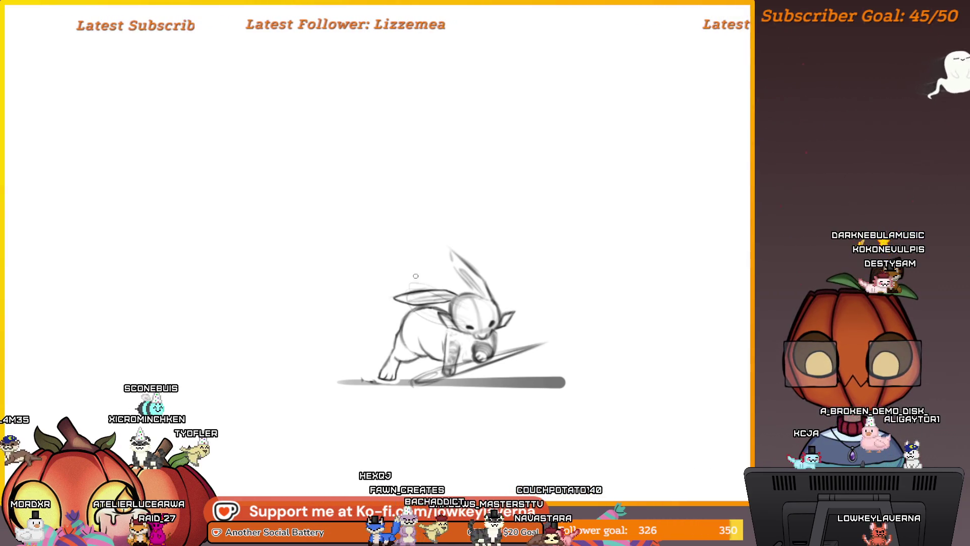
pyautogui.moveTo(411, 291); pyautogui.dragTo(417, 312)
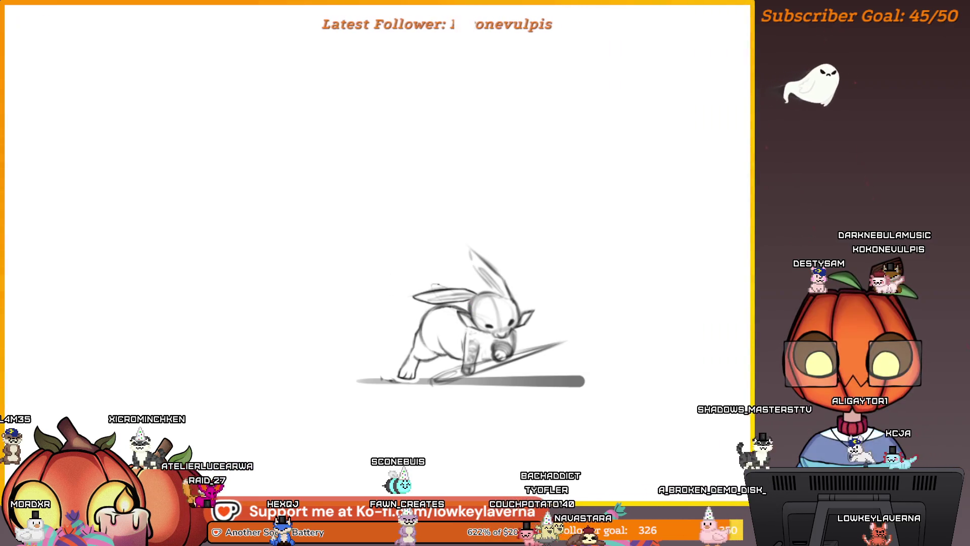
# Step: Mirror the canvas view, then stretch the ear region down and tilt it counter-clockwise
pyautogui.press('m')
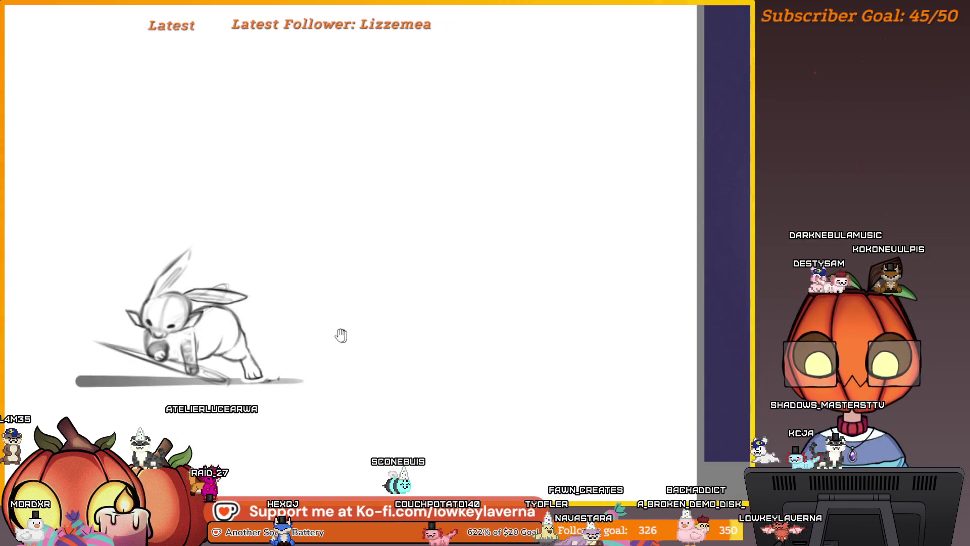
pyautogui.moveTo(341, 335); pyautogui.dragTo(786, 335)
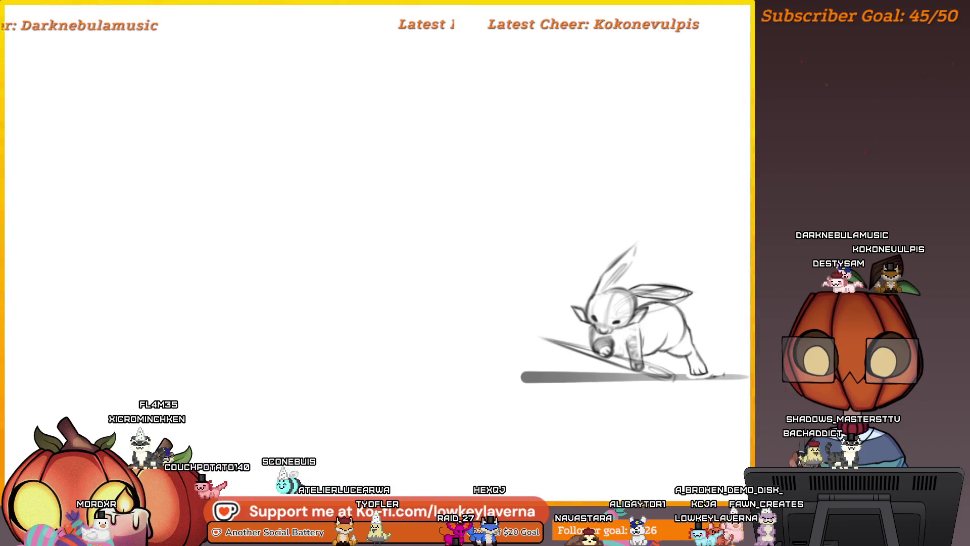
pyautogui.hotkey('ctrl', 't')
pyautogui.moveTo(642, 321); pyautogui.dragTo(635, 326)
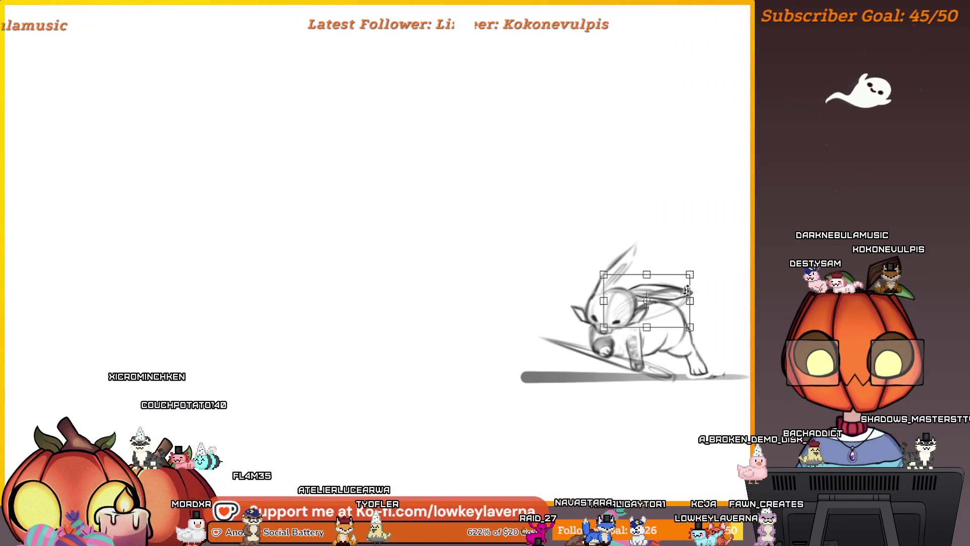
pyautogui.moveTo(711, 306); pyautogui.dragTo(650, 310)
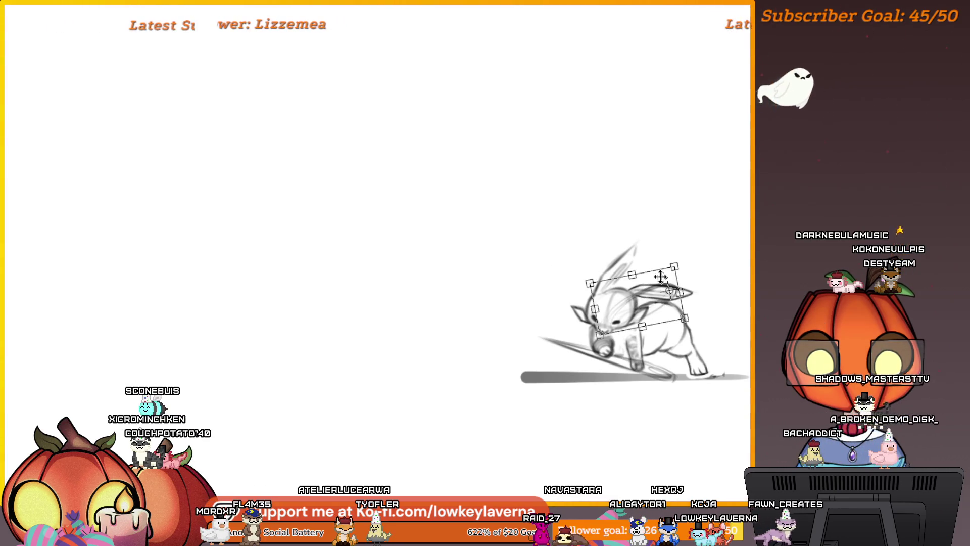
pyautogui.moveTo(660, 276); pyautogui.dragTo(660, 314)
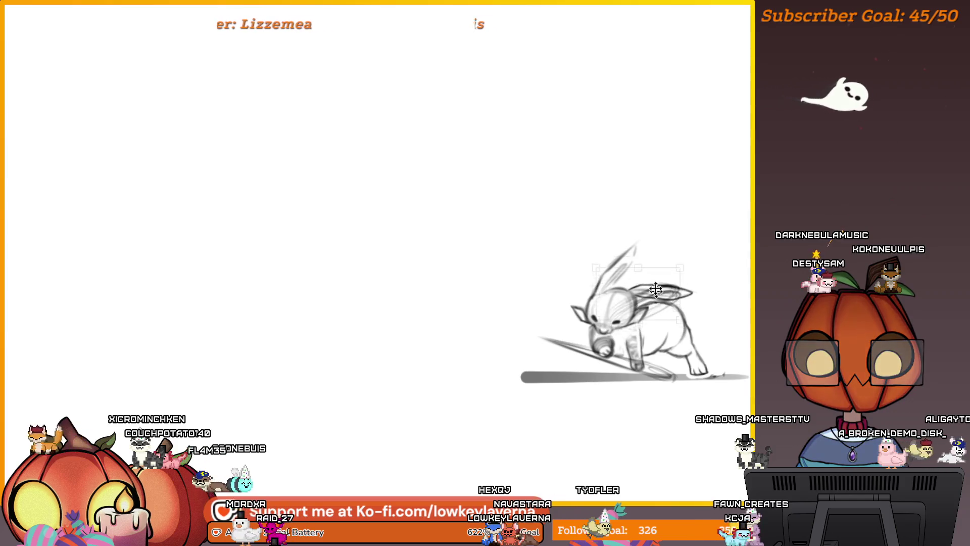
# Step: Shift the ear and tilt it slightly right, then apply the transform
pyautogui.hotkey('ctrl', 't')
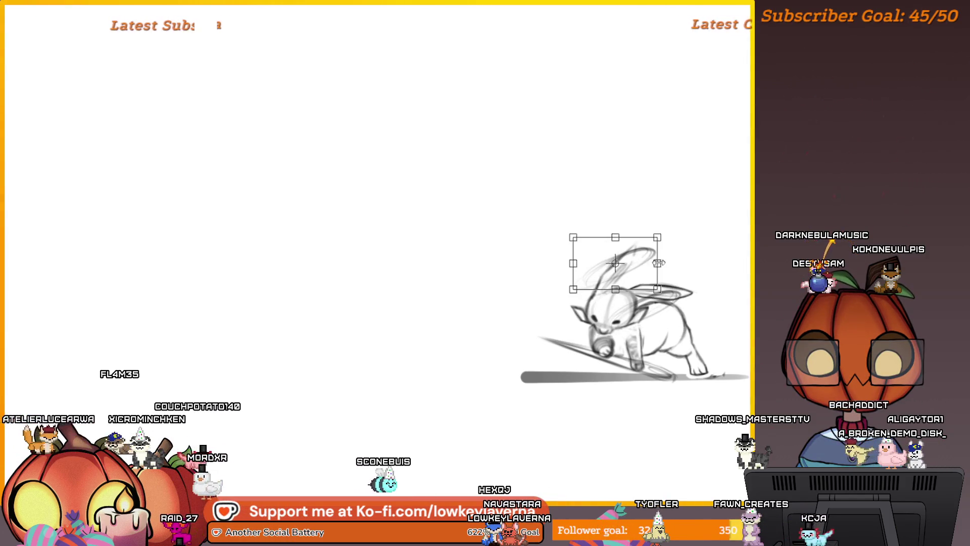
pyautogui.moveTo(638, 261)
pyautogui.mouseDown()
pyautogui.moveTo(653, 263)
pyautogui.moveTo(649, 256)
pyautogui.mouseUp()
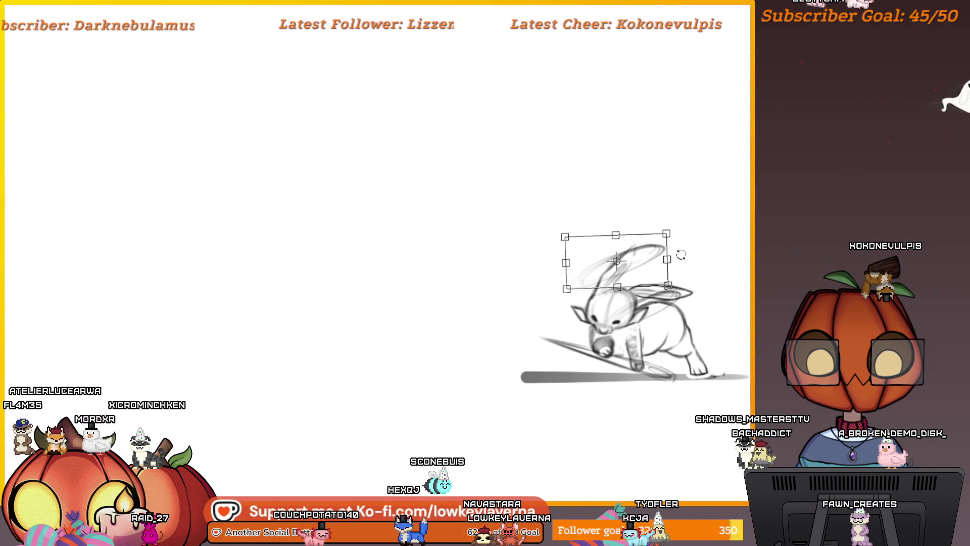
pyautogui.press('Return')
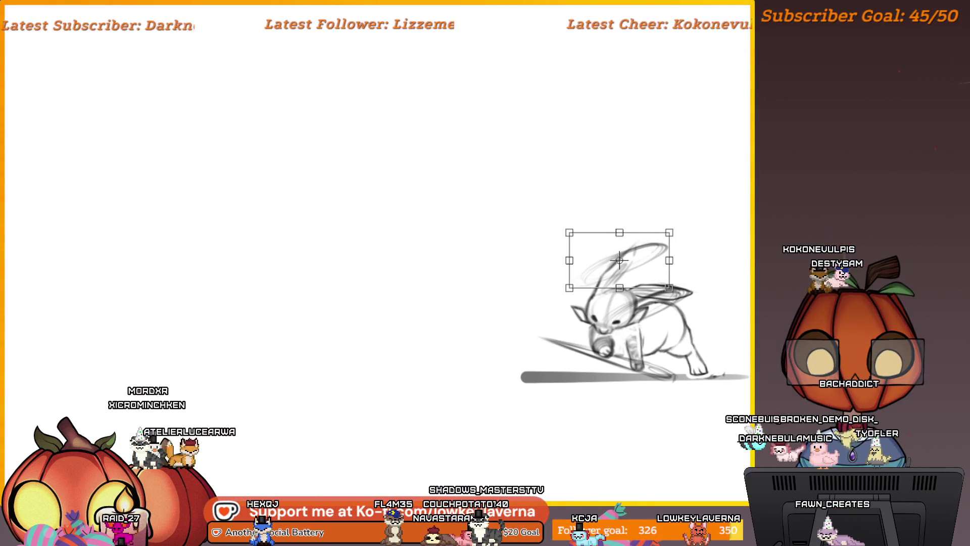
pyautogui.press('Return')
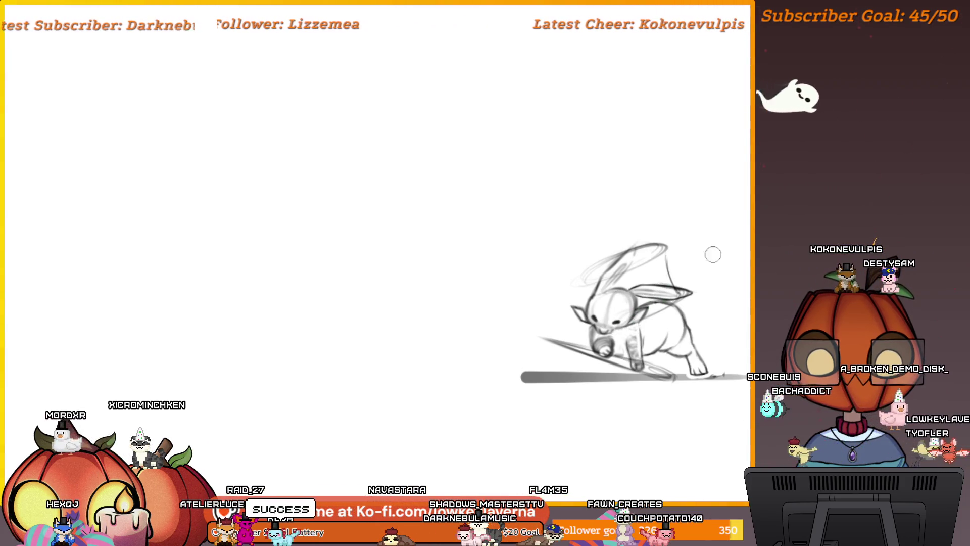
# Step: Pan the view to bring the sketch back toward the middle
pyautogui.moveTo(681, 241); pyautogui.dragTo(696, 253)
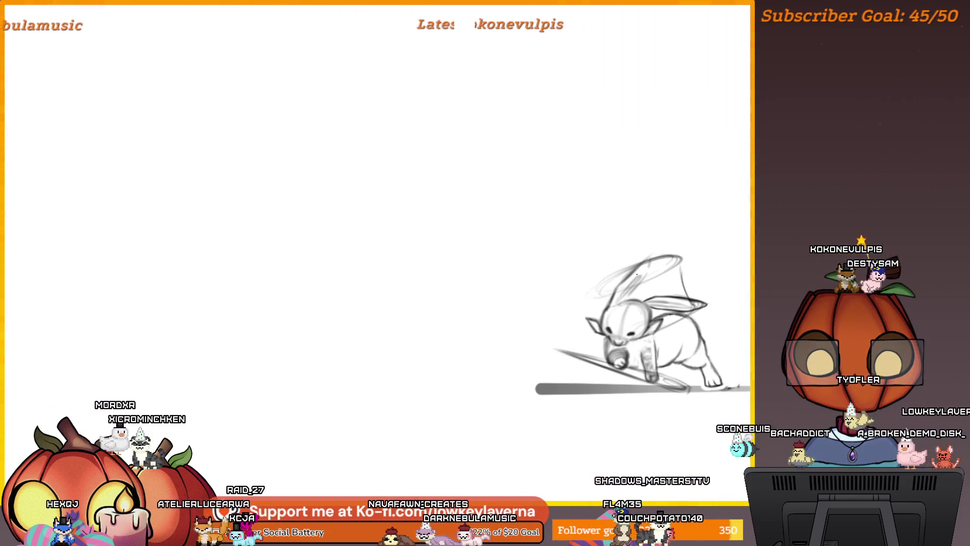
pyautogui.moveTo(637, 280); pyautogui.dragTo(56, 270)
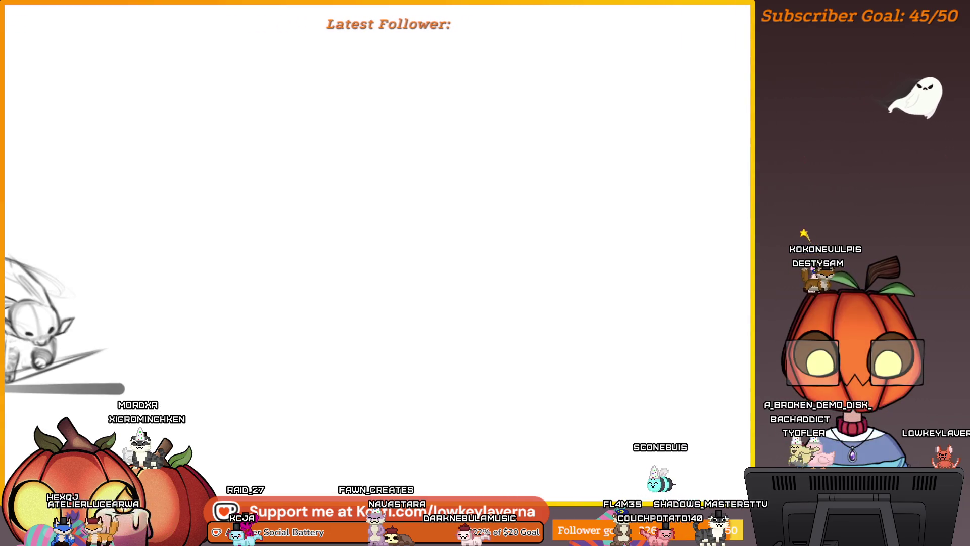
pyautogui.moveTo(303, 328); pyautogui.dragTo(463, 329)
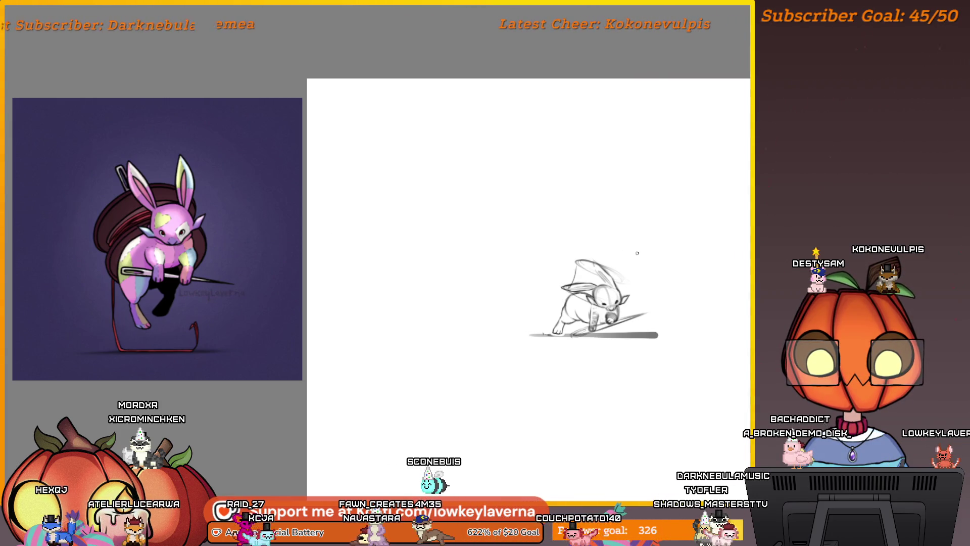
# Step: Undo the hood-like loops and redraw a faint arc along the ear's top
pyautogui.hotkey('ctrl', 'z')
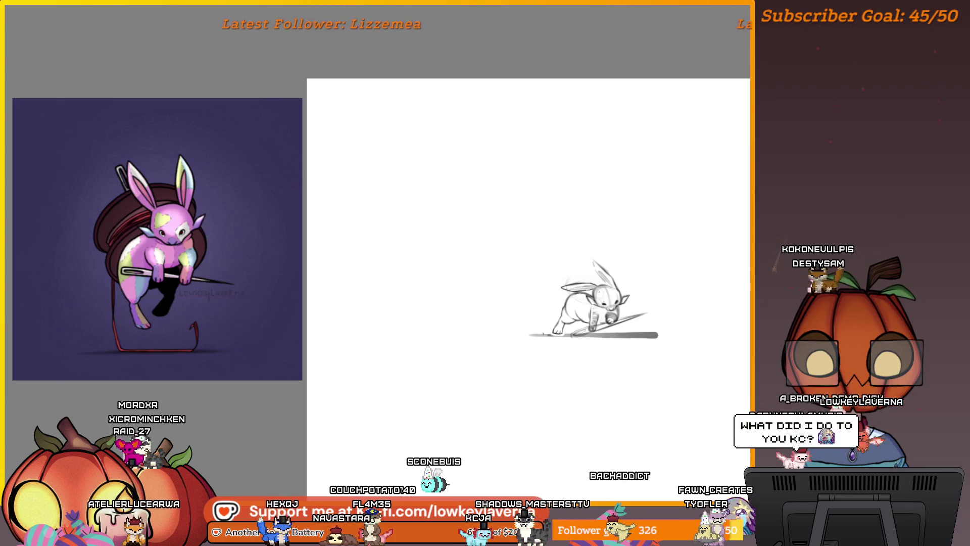
pyautogui.moveTo(588, 265); pyautogui.dragTo(617, 250)
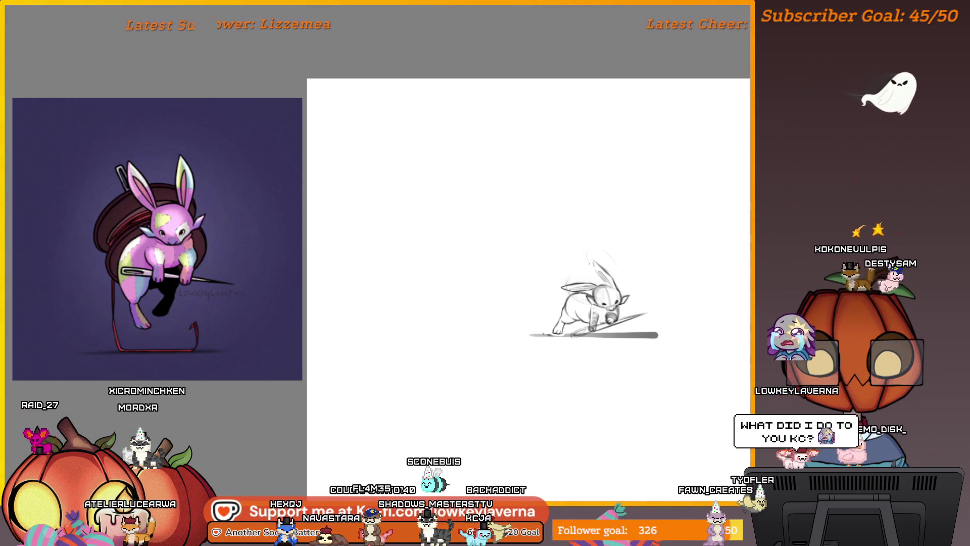
pyautogui.hotkey('ctrl', 'z')
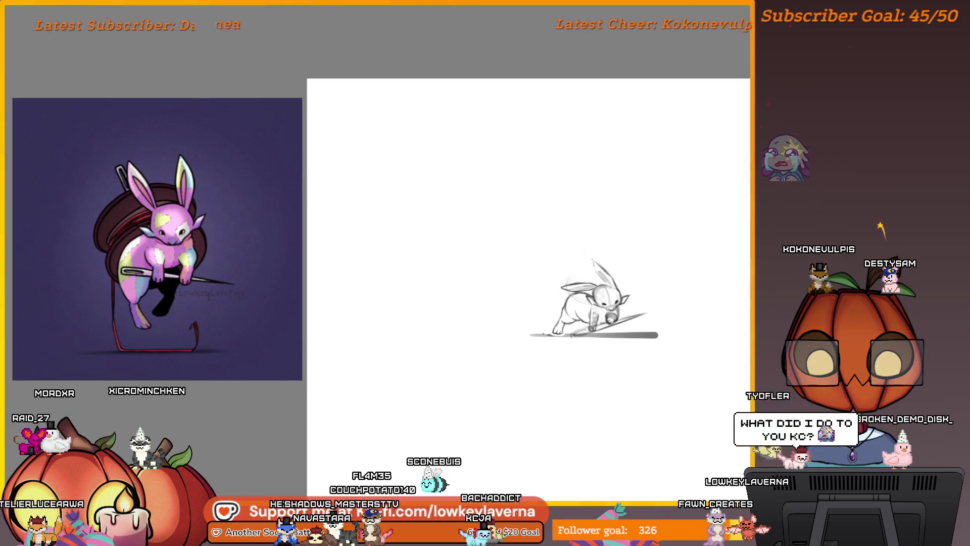
pyautogui.moveTo(592, 256); pyautogui.dragTo(580, 266)
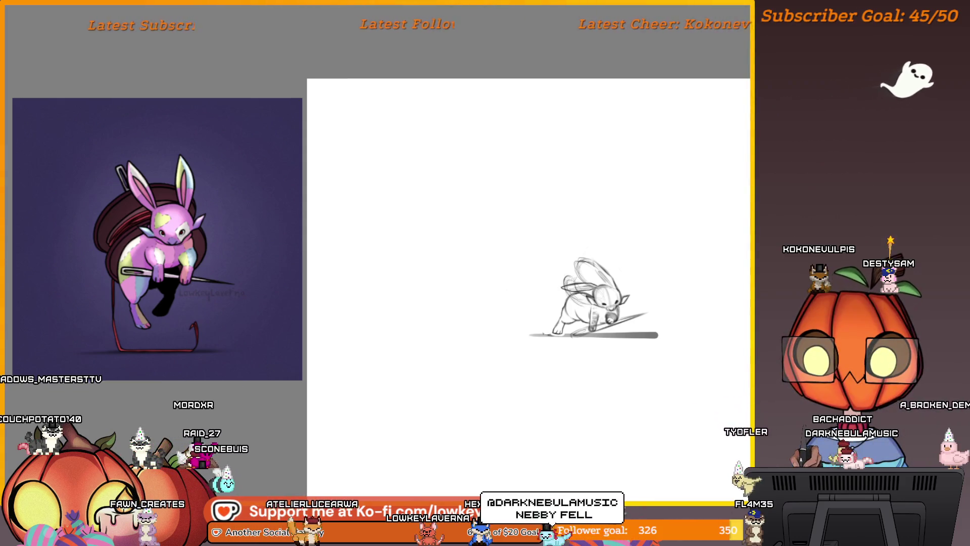
# Step: Rotate the bunny's head counter-clockwise with a free transform
pyautogui.hotkey('ctrl', 't')
pyautogui.moveTo(648, 263); pyautogui.dragTo(632, 248)
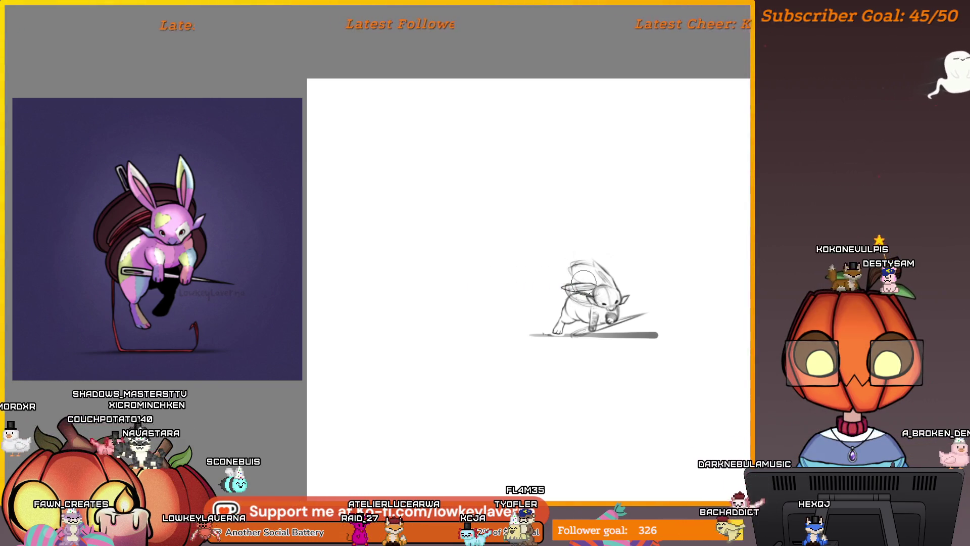
pyautogui.hotkey('ctrl', 't')
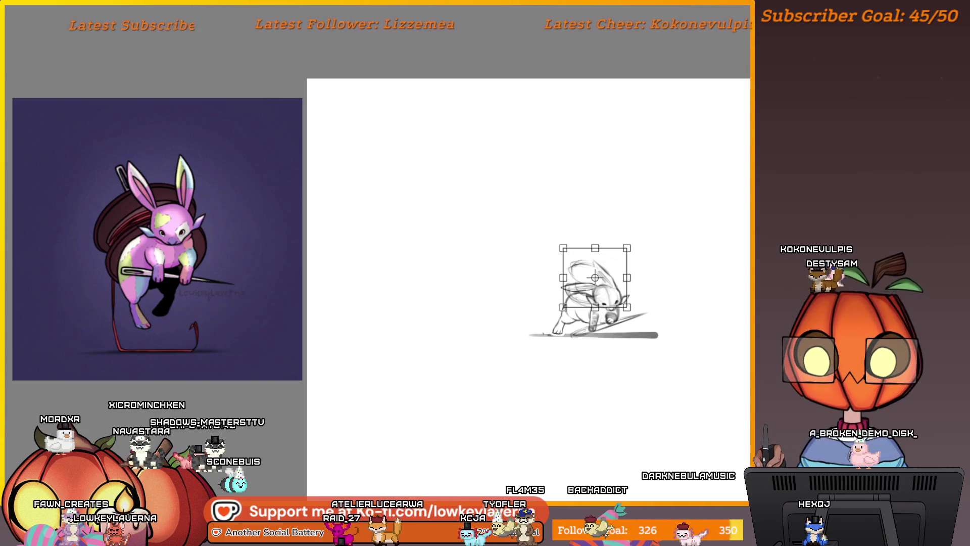
# Step: Commit the free transform so the tilted head stays in place
pyautogui.press('Return')
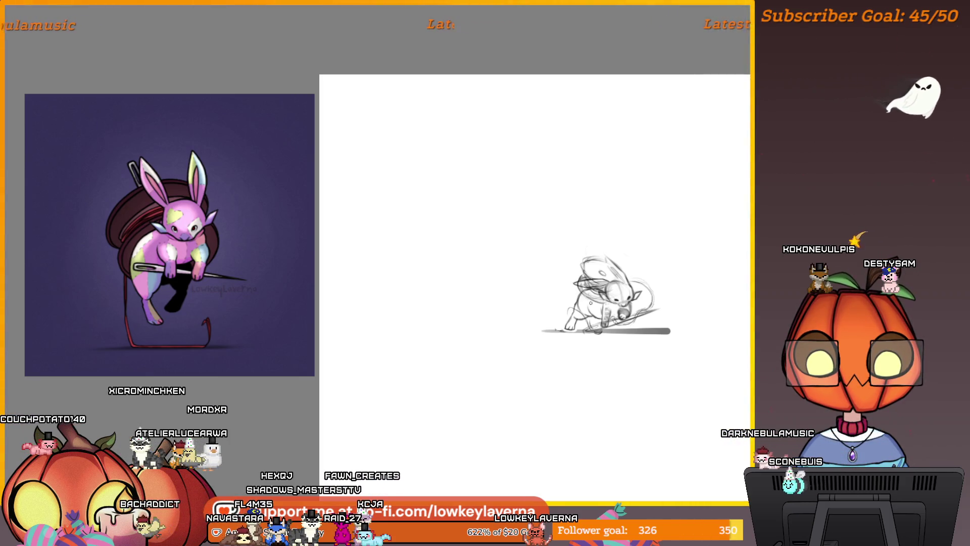
# Step: Mirror the canvas horizontally and pan the flipped sketch over to the right
pyautogui.press('m')
pyautogui.moveTo(287, 323)
pyautogui.mouseDown()
pyautogui.moveTo(413, 323)
pyautogui.moveTo(524, 344)
pyautogui.moveTo(578, 390)
pyautogui.mouseUp()
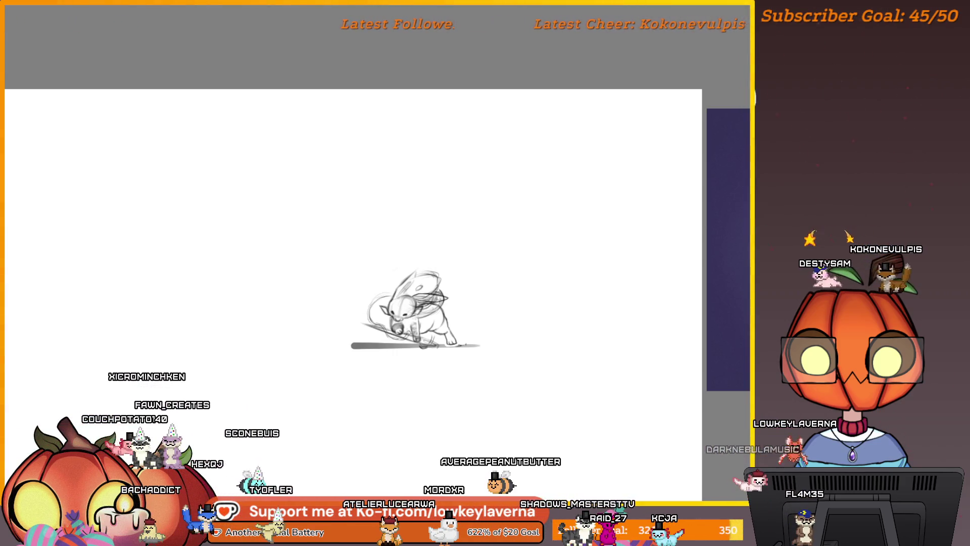
# Step: Zoom in on the bunny sketch and pan it toward the lower right
pyautogui.scroll(3, 520, 333)
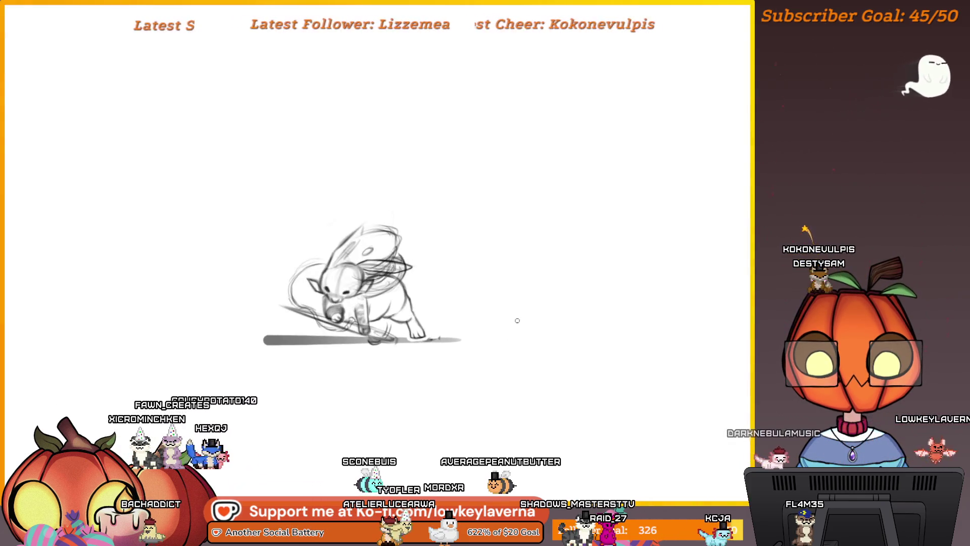
pyautogui.moveTo(513, 319); pyautogui.dragTo(582, 385)
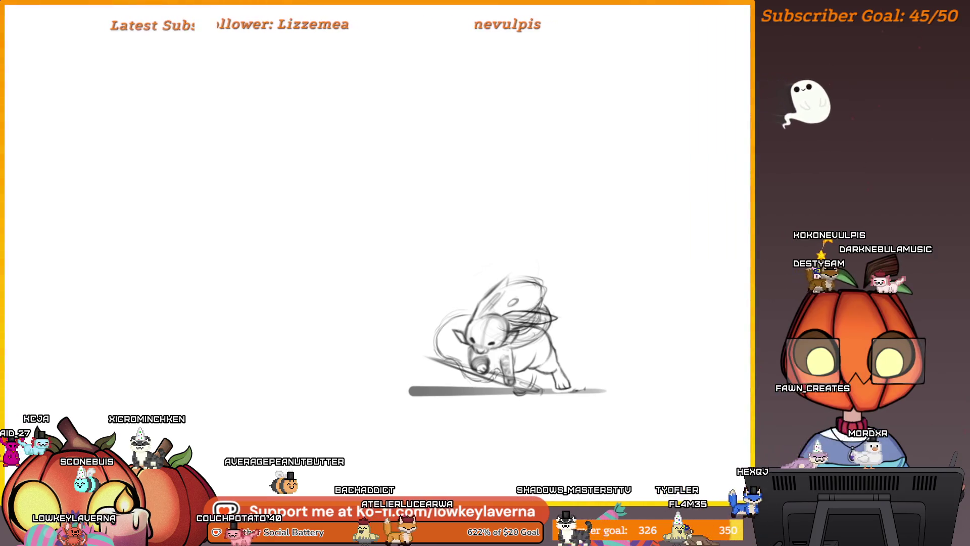
# Step: Zoom closer on the bunny's body and needle, panning until the sketch is framed
pyautogui.moveTo(550, 318); pyautogui.dragTo(594, 303)
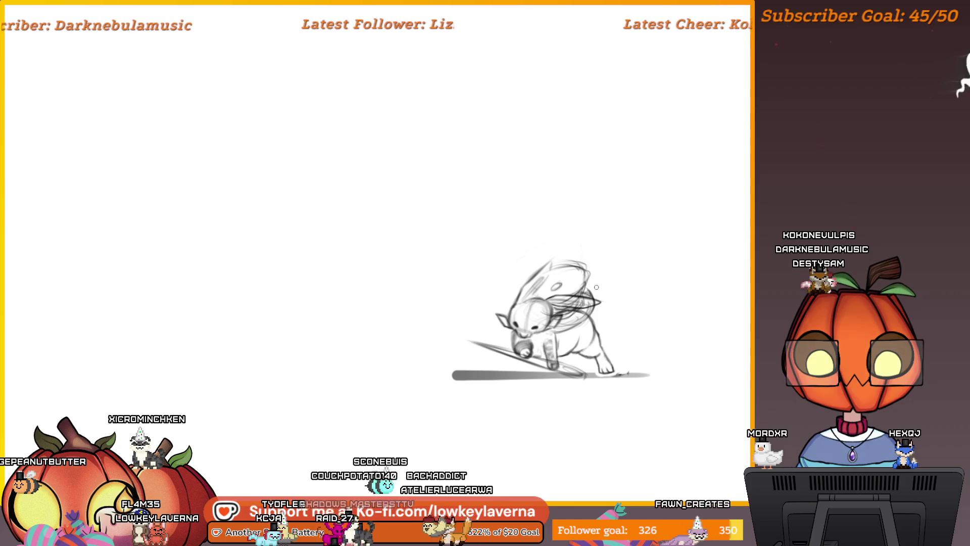
pyautogui.scroll(5, 610, 298)
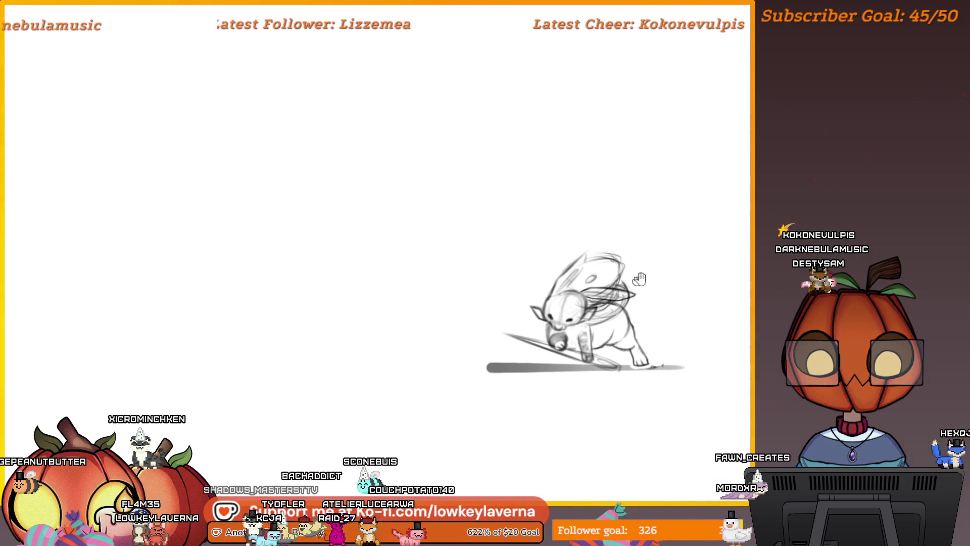
pyautogui.moveTo(672, 188); pyautogui.dragTo(658, 258)
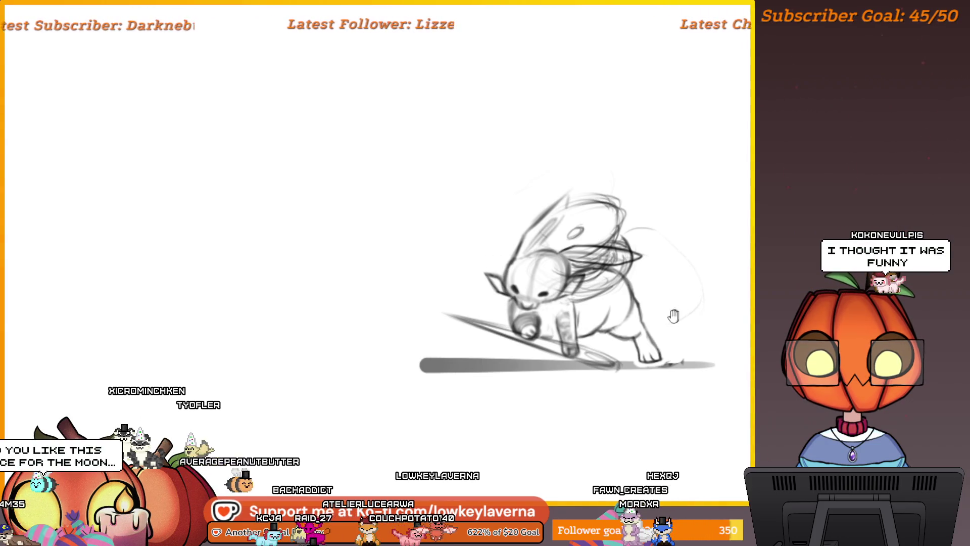
pyautogui.moveTo(673, 316); pyautogui.dragTo(707, 312)
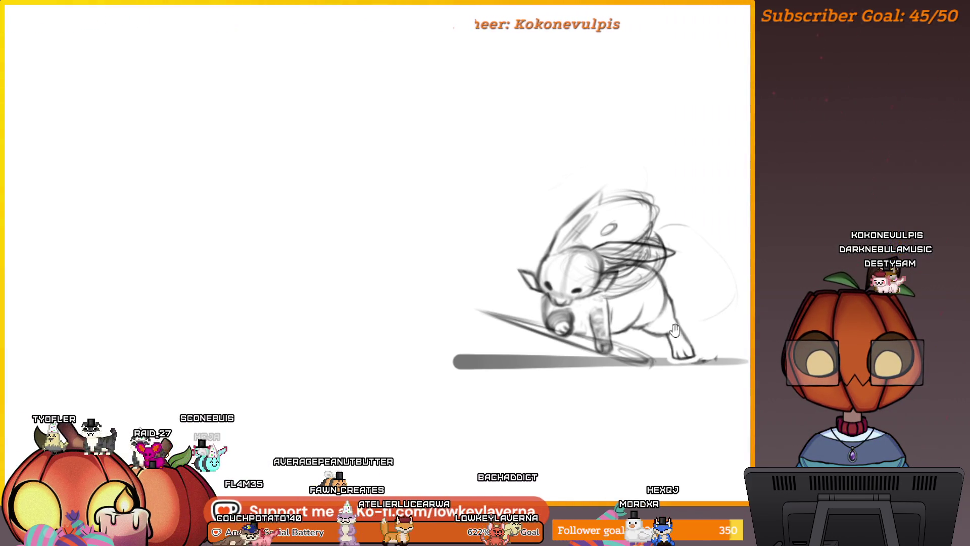
pyautogui.moveTo(675, 330); pyautogui.dragTo(677, 329)
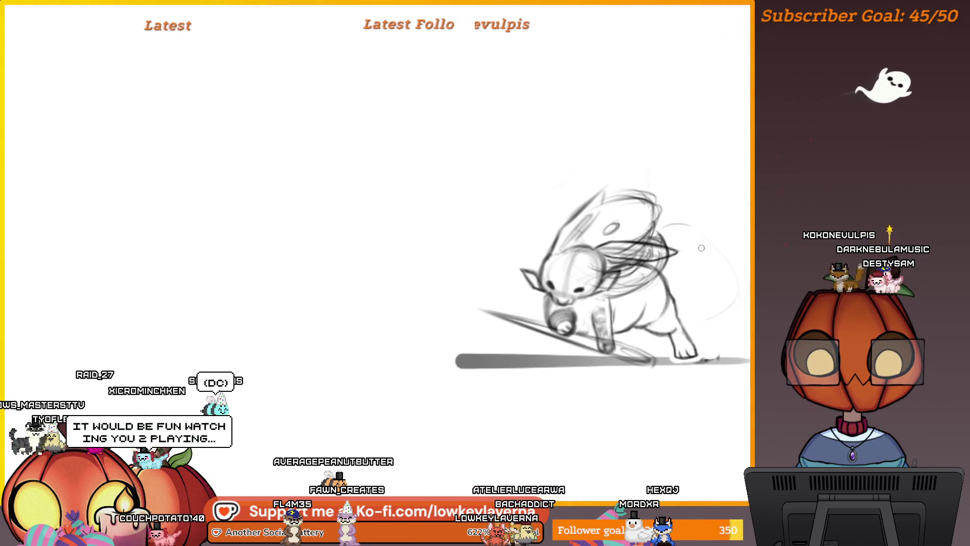
# Step: Flip the canvas and sketch a long curving tail behind the creature's back
pyautogui.press('m')
pyautogui.moveTo(256, 329)
pyautogui.mouseDown()
pyautogui.moveTo(723, 279)
pyautogui.moveTo(845, 336)
pyautogui.mouseUp()
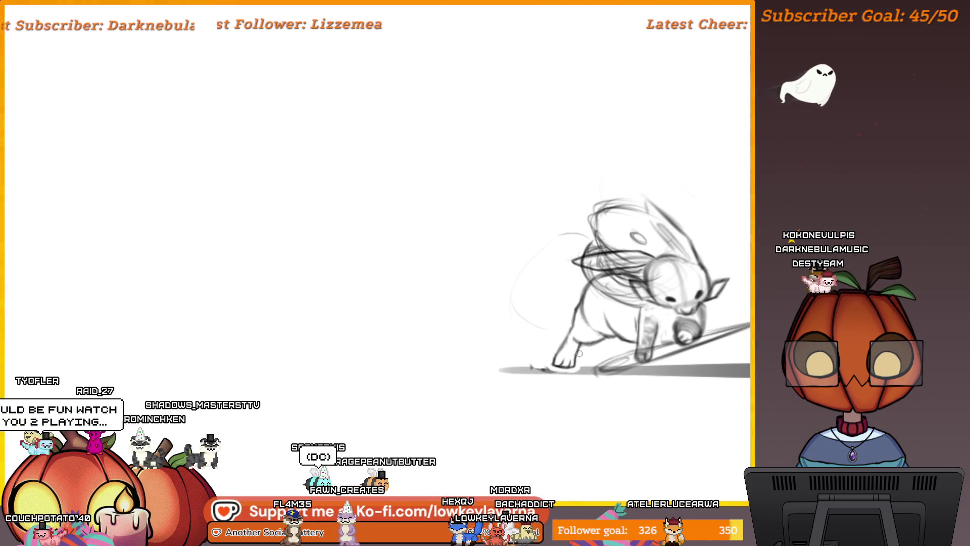
pyautogui.moveTo(562, 236); pyautogui.dragTo(523, 273)
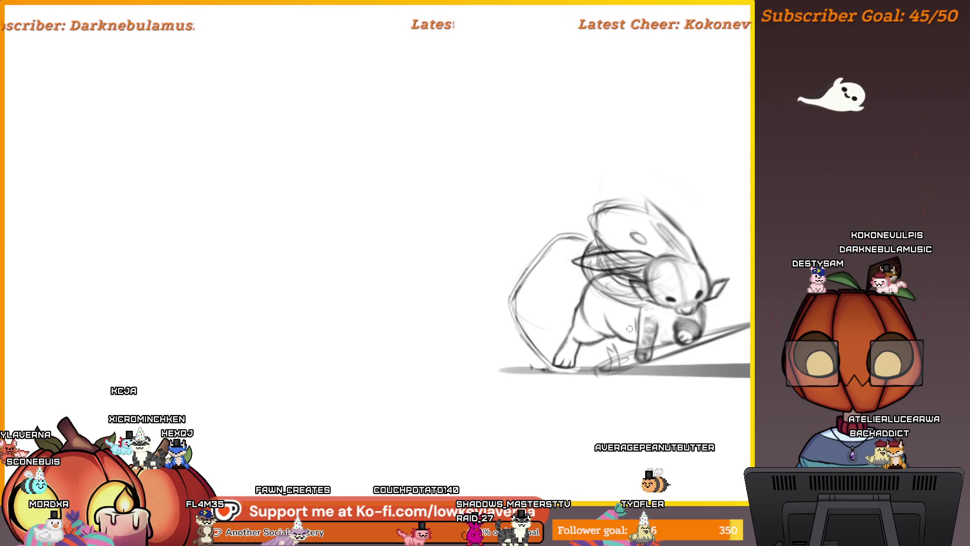
# Step: Pan the view so the tailed sketch sits more centrally, slightly to the right
pyautogui.moveTo(630, 329); pyautogui.dragTo(647, 319)
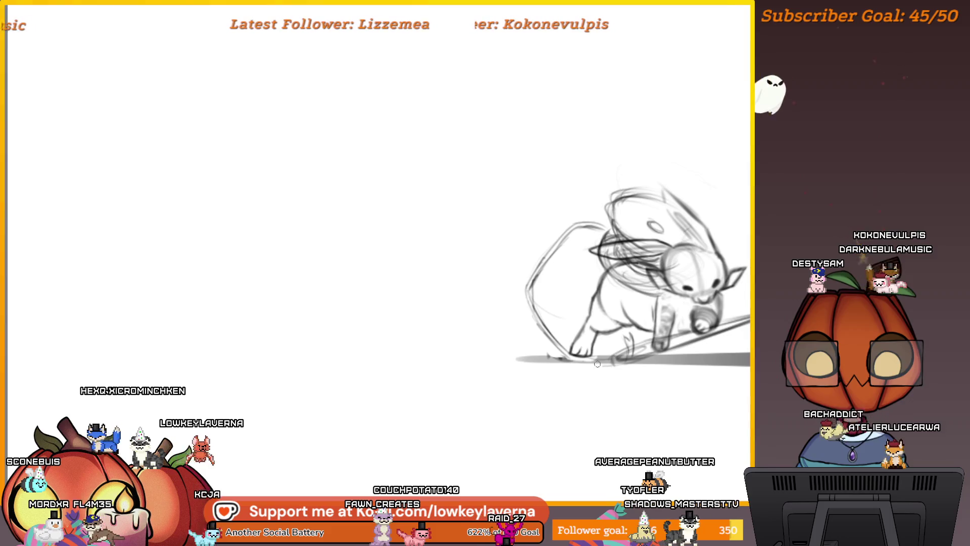
pyautogui.moveTo(620, 314); pyautogui.dragTo(513, 331)
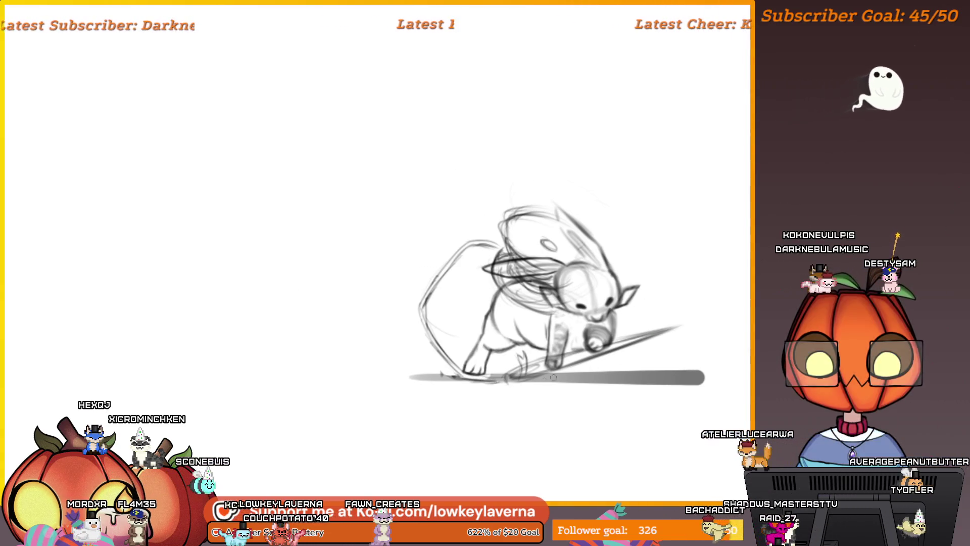
pyautogui.moveTo(529, 370); pyautogui.dragTo(595, 370)
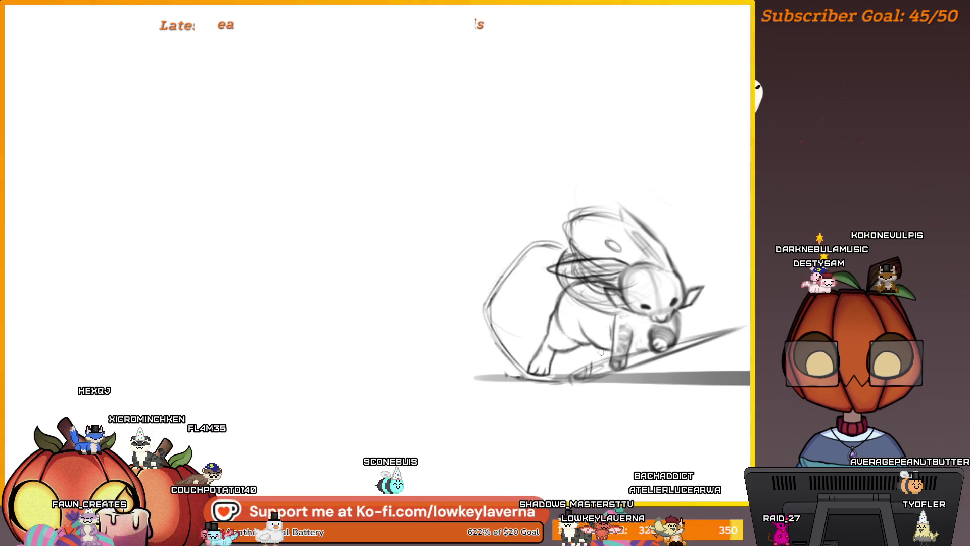
pyautogui.moveTo(711, 272); pyautogui.dragTo(704, 279)
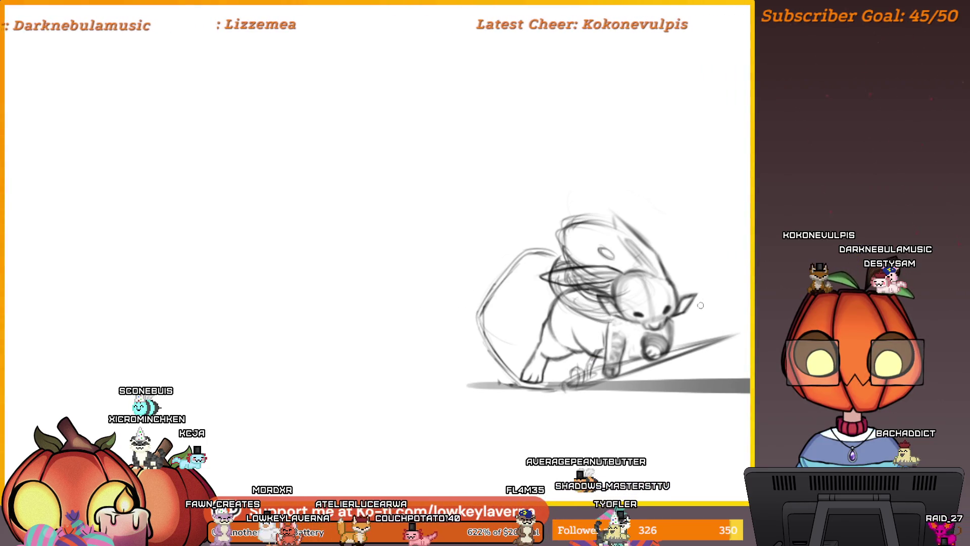
# Step: Zoom in and out repeatedly to inspect the looping tail, then scroll the view right
pyautogui.scroll(-3, 701, 305)
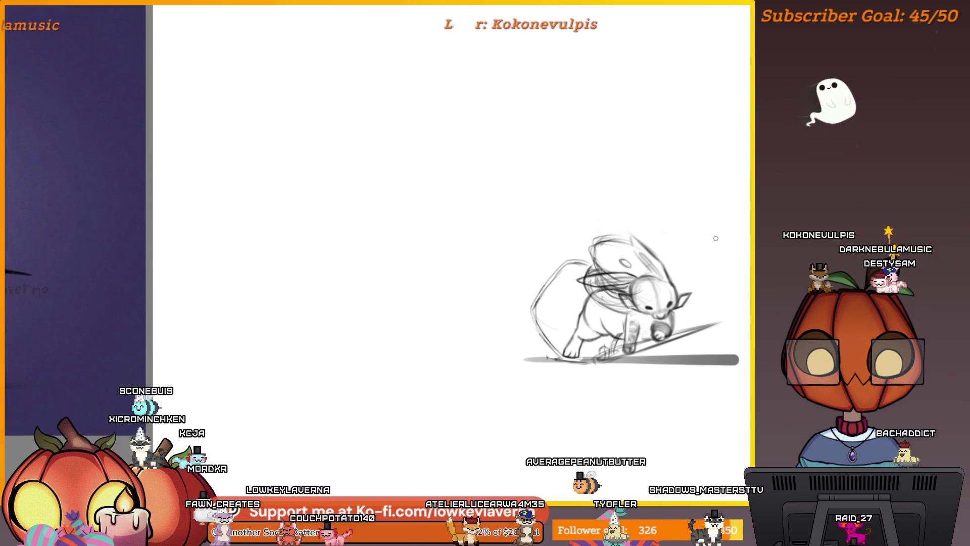
pyautogui.scroll(3, 712, 273)
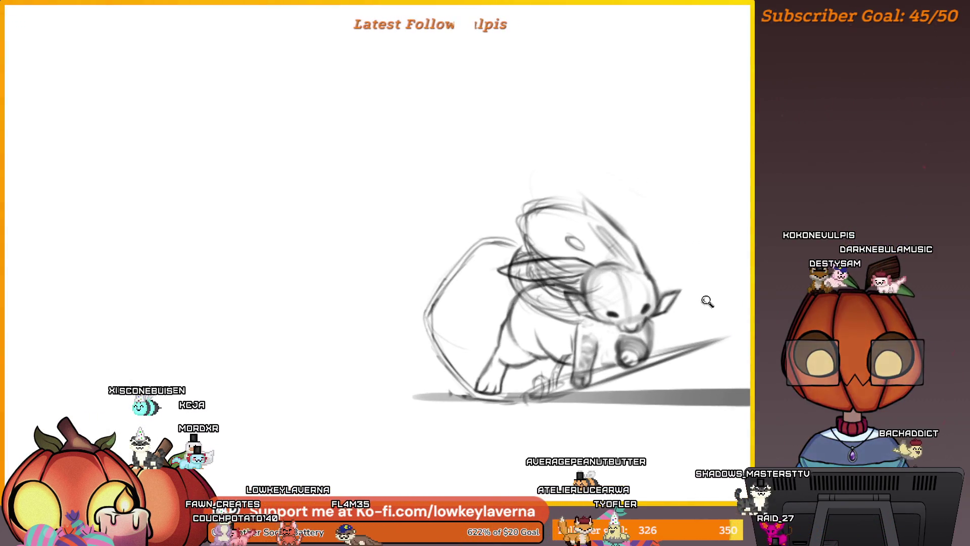
pyautogui.scroll(-2, 708, 302)
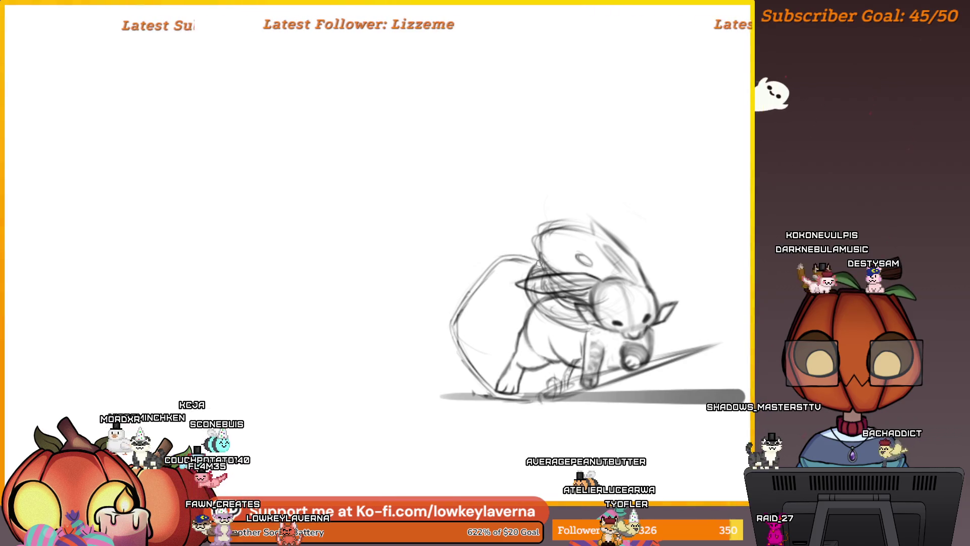
pyautogui.scroll(-3, 698, 273)
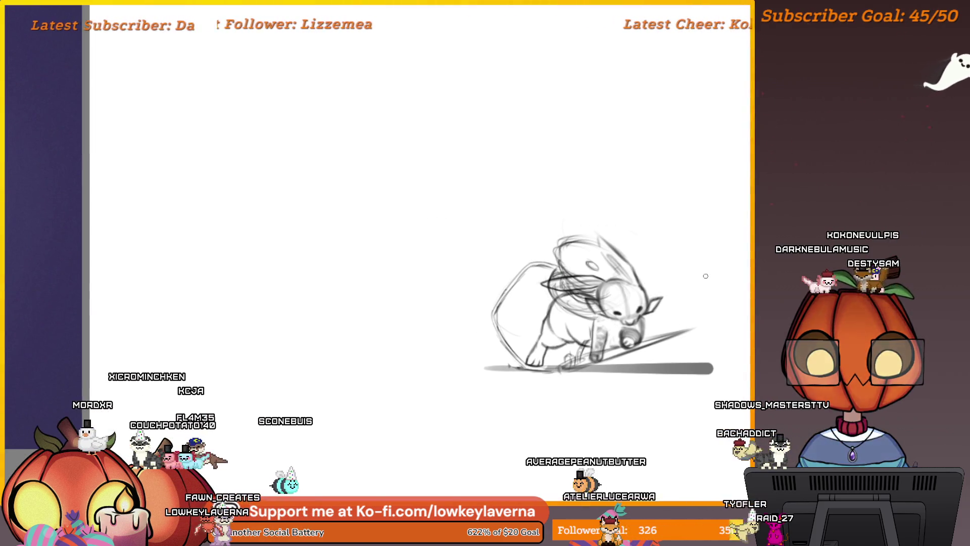
pyautogui.scroll(3, 588, 281)
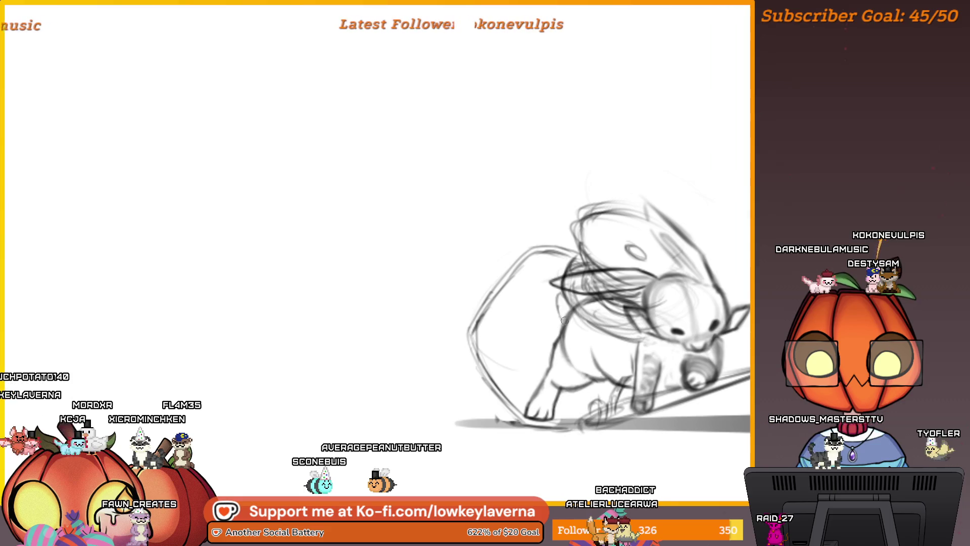
pyautogui.scroll(-3, 635, 204)
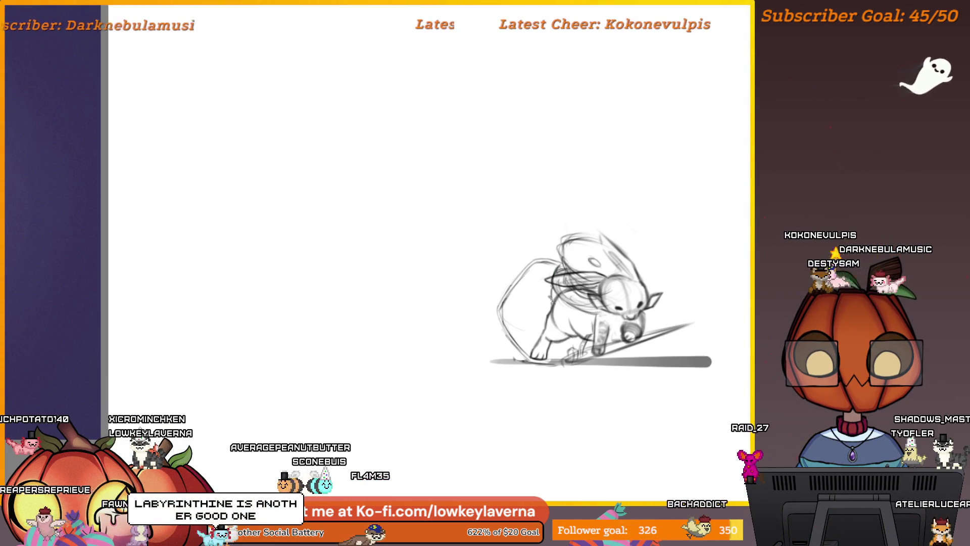
pyautogui.hscroll(3, 695, 302)
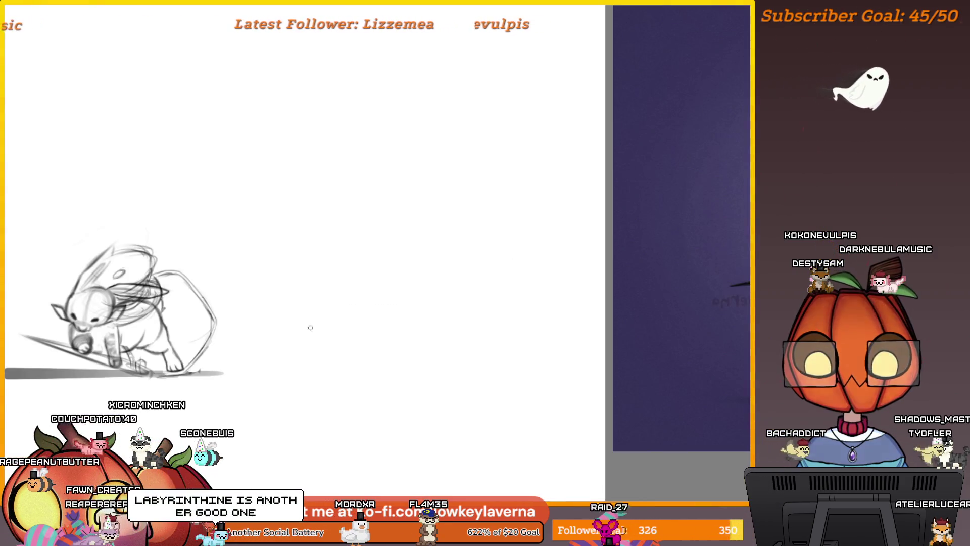
pyautogui.press('m')
pyautogui.scroll(2, 680, 238)
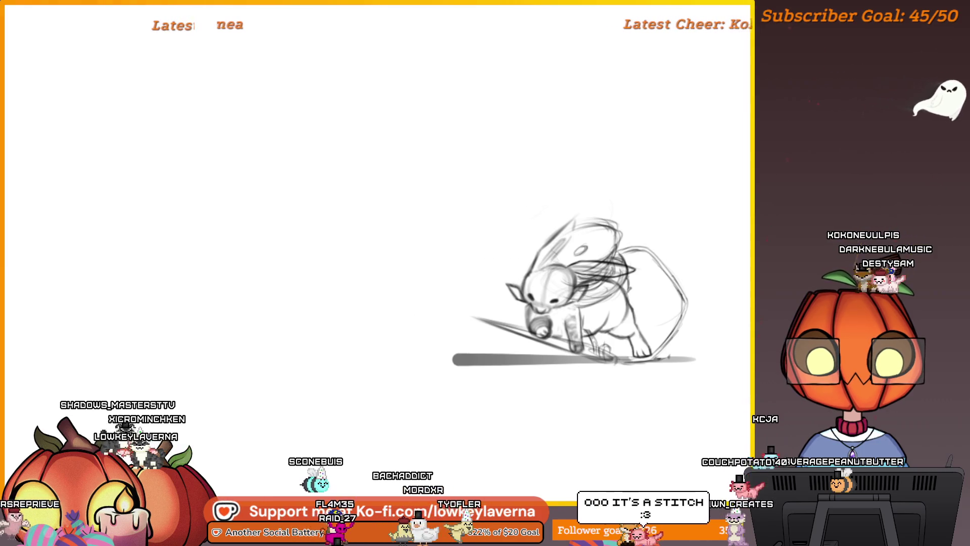
# Step: Flip the view so the creature faces right, centre it on the canvas, and zoom out
pyautogui.scroll(2, 674, 369)
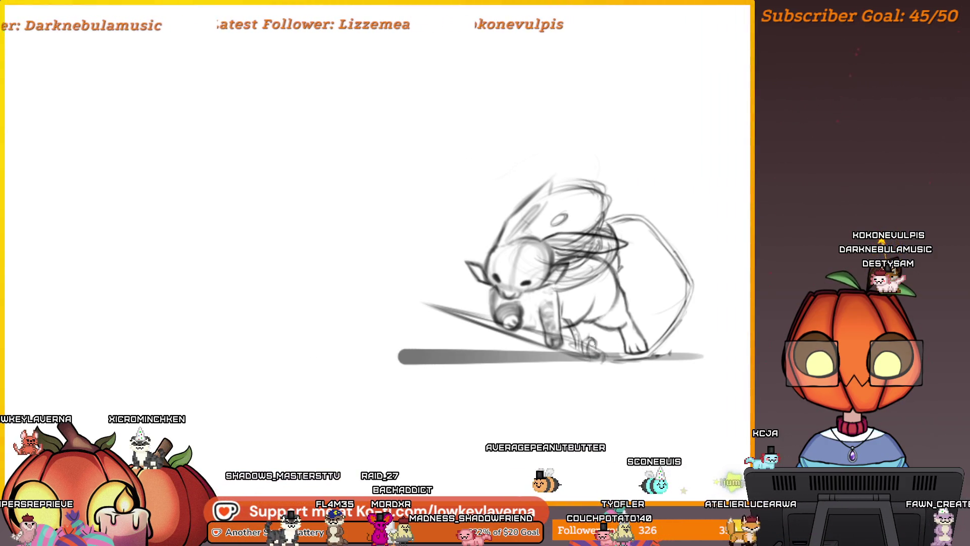
pyautogui.moveTo(717, 344)
pyautogui.mouseDown()
pyautogui.moveTo(689, 328)
pyautogui.moveTo(722, 317)
pyautogui.moveTo(704, 325)
pyautogui.mouseUp()
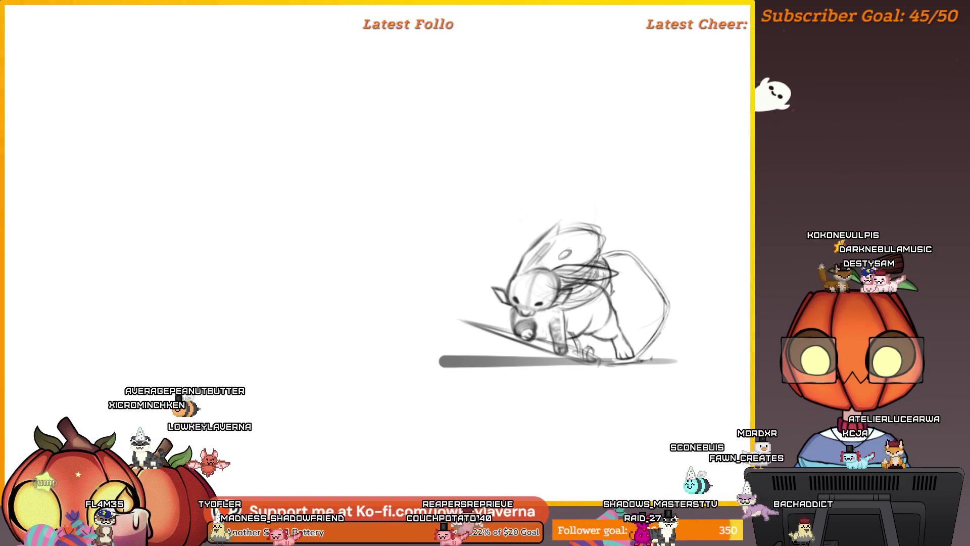
pyautogui.press('m')
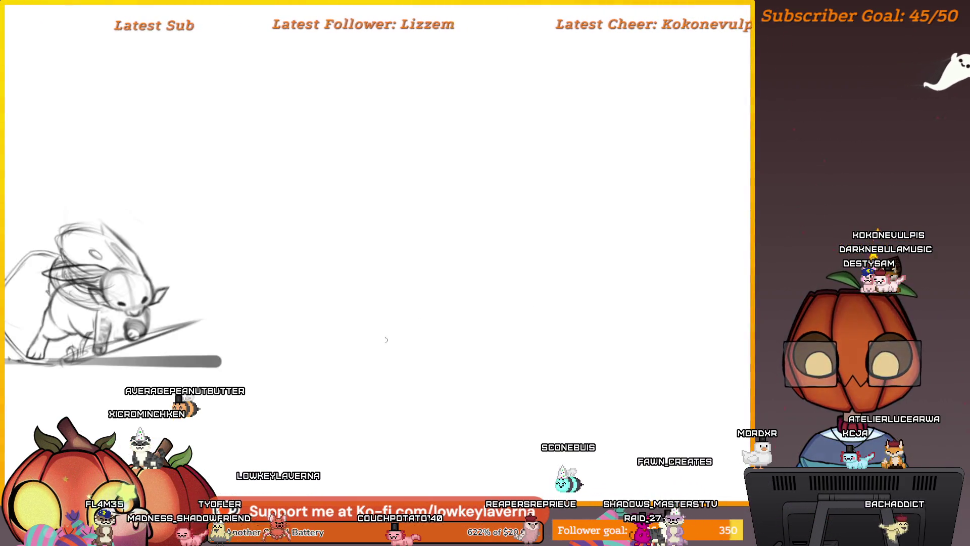
pyautogui.moveTo(342, 320); pyautogui.dragTo(660, 320)
pyautogui.moveTo(581, 354); pyautogui.dragTo(645, 366)
pyautogui.scroll(-4, 633, 317)
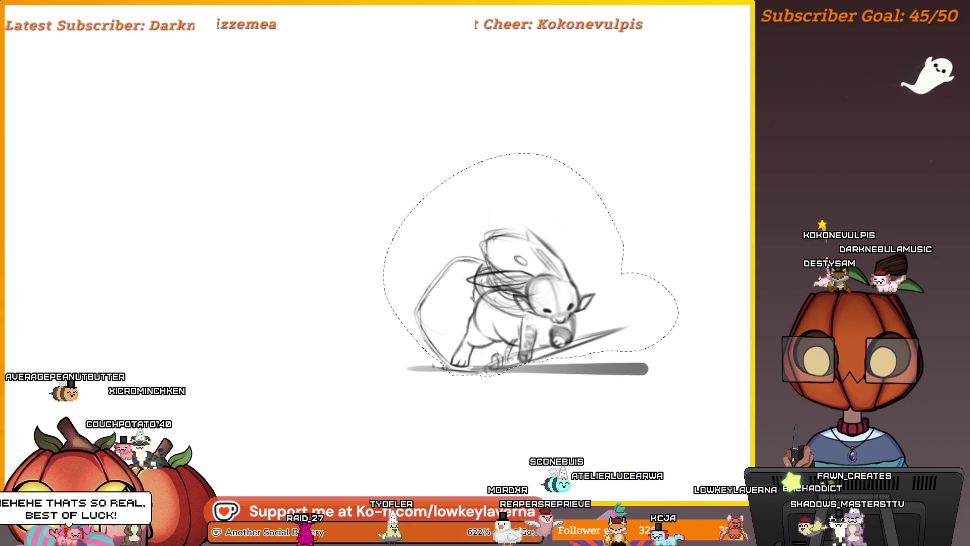
# Step: Skew the lassoed sketch so its base shifts right, apply it, then deselect
pyautogui.hotkey('ctrl', 't')
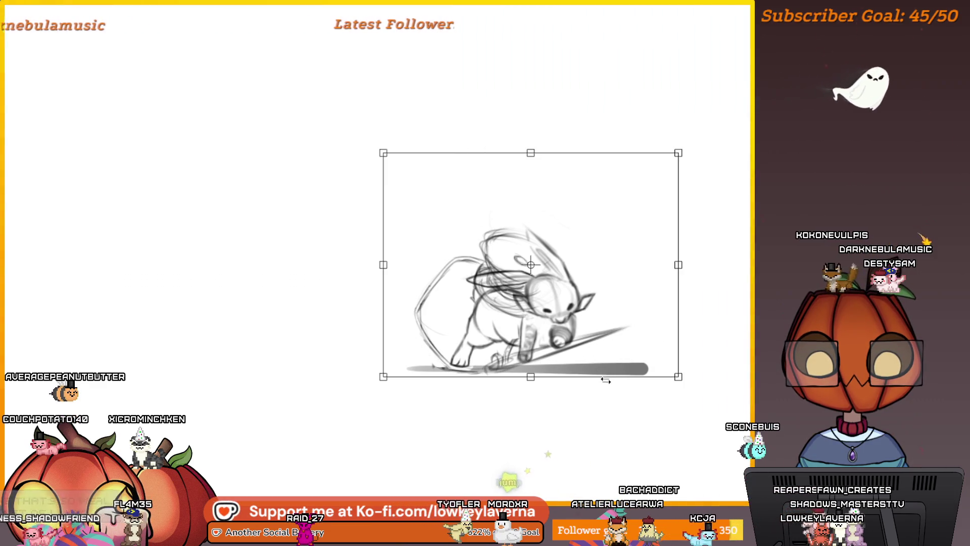
pyautogui.moveTo(606, 379); pyautogui.dragTo(618, 349)
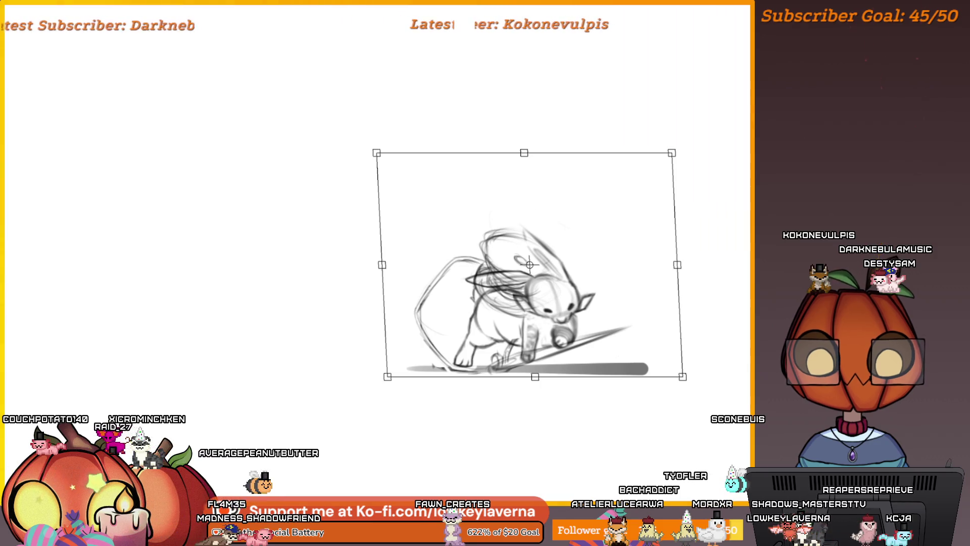
pyautogui.press('Return')
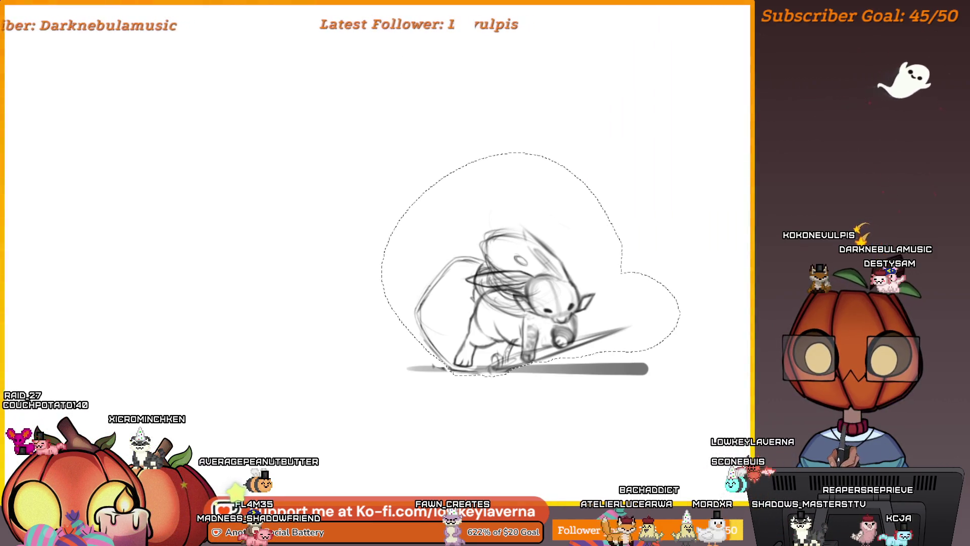
pyautogui.hotkey('ctrl', 'd')
pyautogui.scroll(-3, 637, 189)
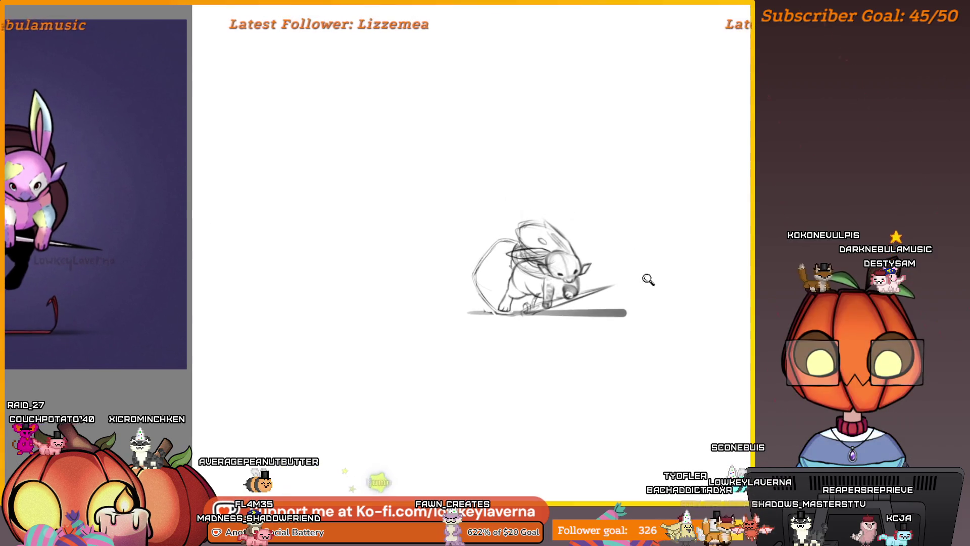
pyautogui.press('h')
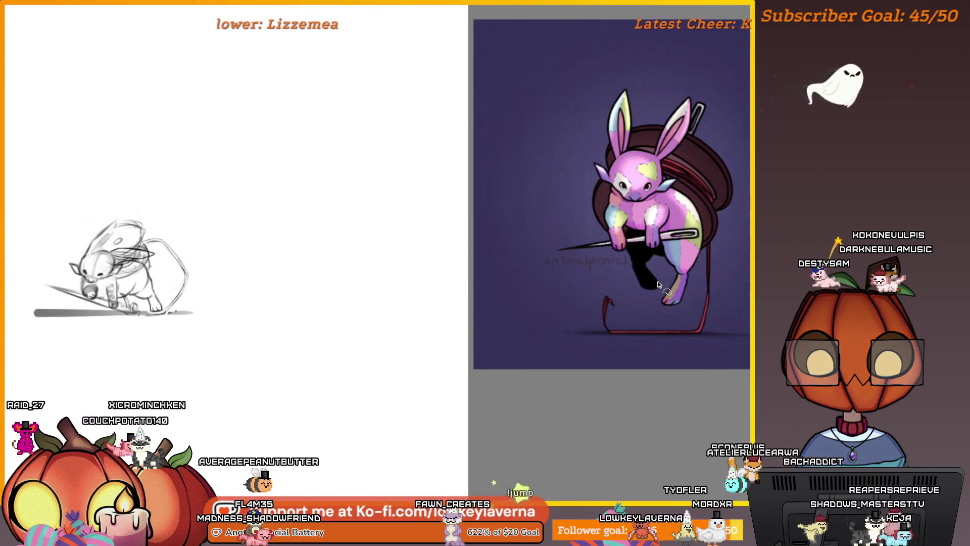
pyautogui.press('h')
pyautogui.scroll(1, 611, 278)
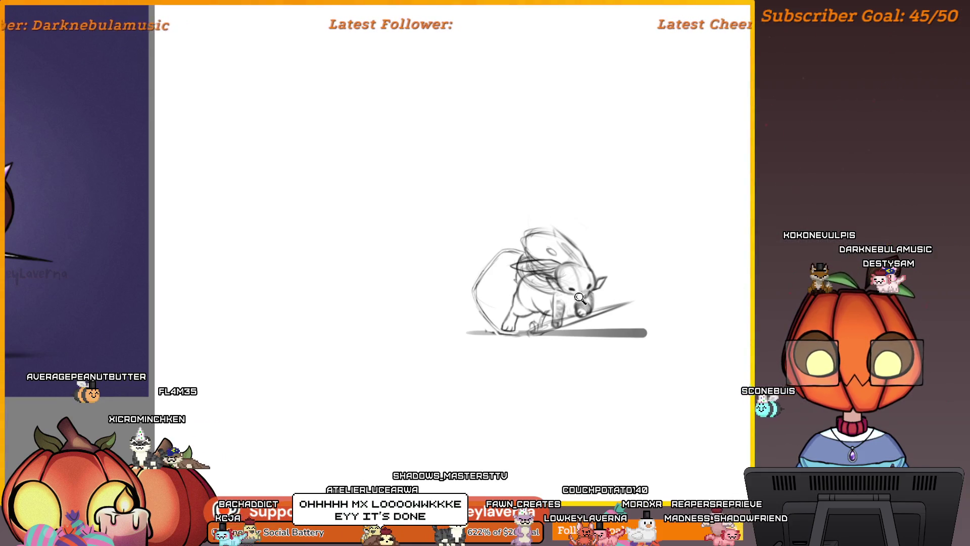
pyautogui.moveTo(580, 298); pyautogui.dragTo(689, 307)
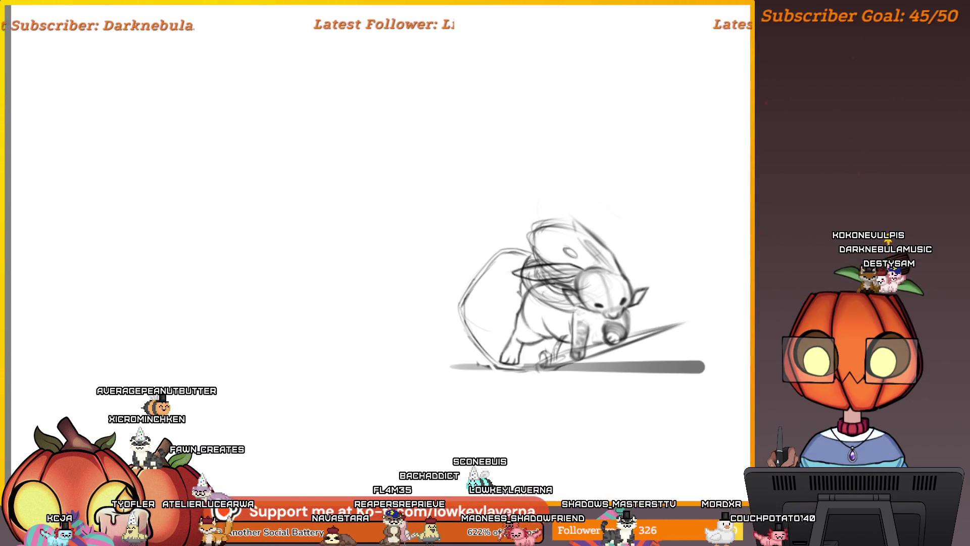
pyautogui.moveTo(659, 216); pyautogui.dragTo(648, 243)
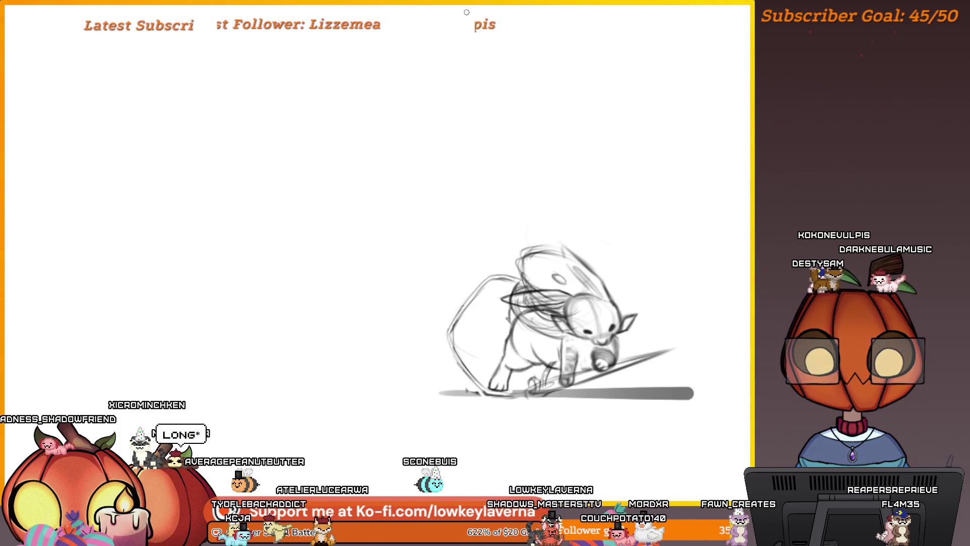
# Step: Zoom out and pan until the pink bunny reference and grey sketch sit side by side
pyautogui.scroll(-3, 540, 325)
pyautogui.moveTo(540, 325); pyautogui.dragTo(633, 332)
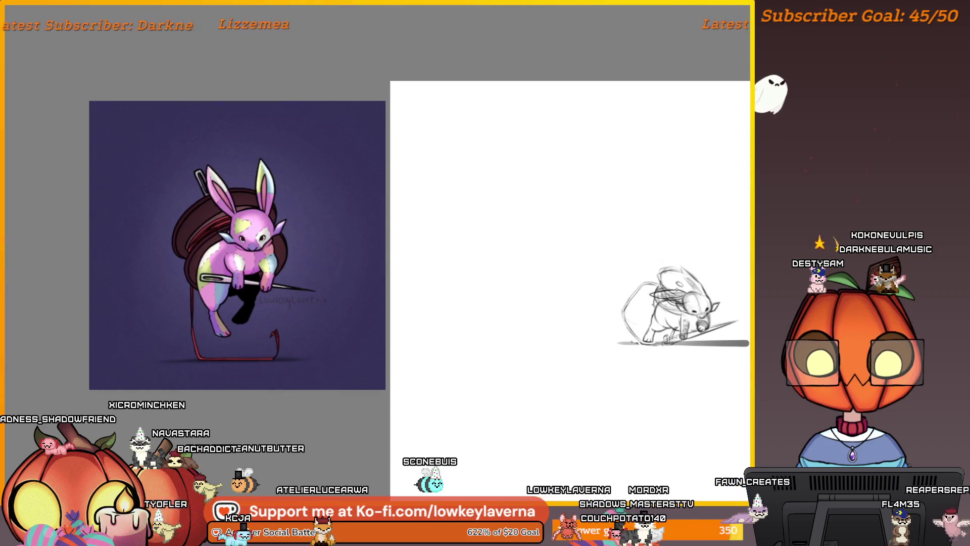
pyautogui.scroll(2, 703, 337)
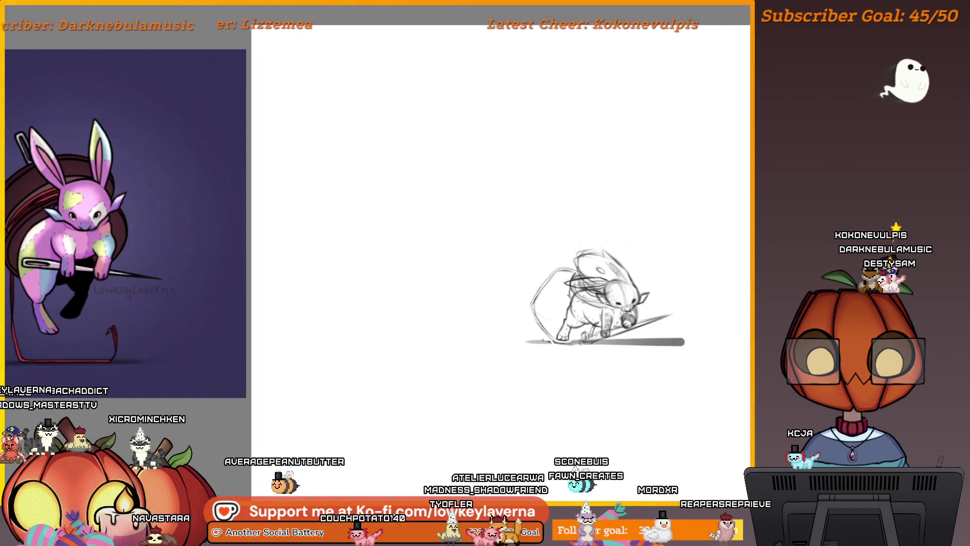
# Step: Enlarge the whole sketch with a free transform and reposition it slightly left and down
pyautogui.press('Delete')
pyautogui.hotkey('ctrl', 'z')
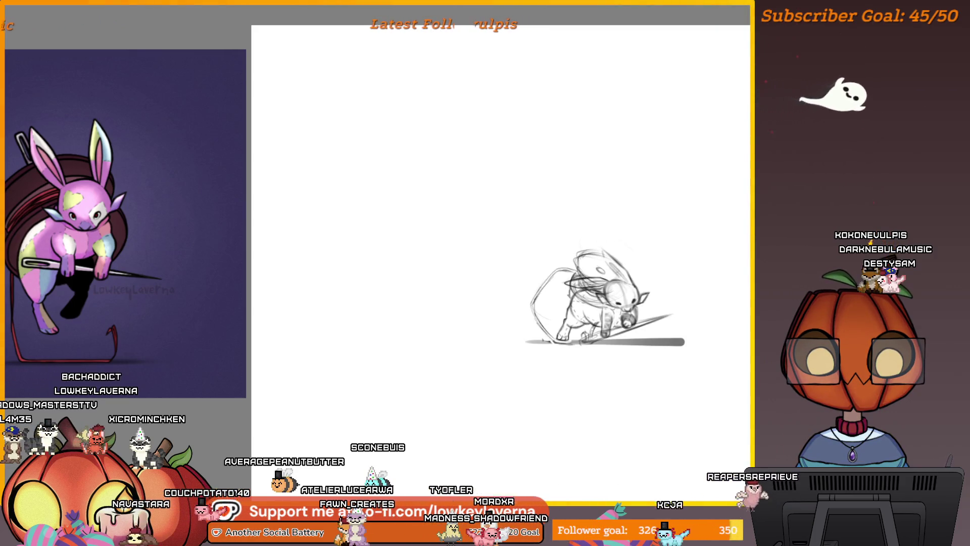
pyautogui.hotkey('ctrl', 't')
pyautogui.moveTo(526, 340)
pyautogui.mouseDown()
pyautogui.moveTo(422, 415)
pyautogui.moveTo(571, 244)
pyautogui.moveTo(541, 197)
pyautogui.mouseUp()
pyautogui.moveTo(613, 260)
pyautogui.mouseDown()
pyautogui.moveTo(678, 326)
pyautogui.moveTo(695, 321)
pyautogui.mouseUp()
pyautogui.moveTo(612, 240)
pyautogui.mouseDown()
pyautogui.moveTo(574, 234)
pyautogui.moveTo(577, 272)
pyautogui.mouseUp()
pyautogui.press('Return')
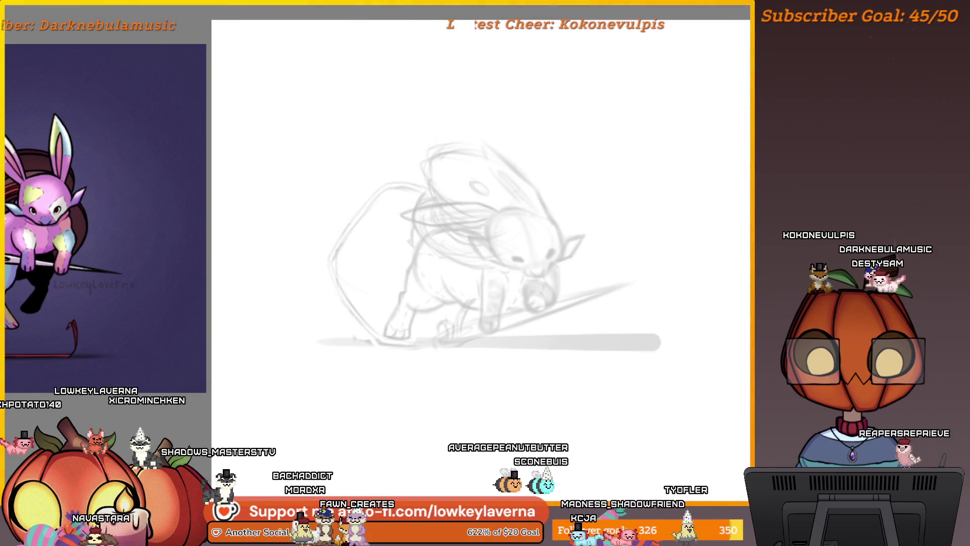
# Step: Narrow the sketch slightly, tilt it counter-clockwise, and draw a straight line beneath it
pyautogui.hotkey('ctrl', 't')
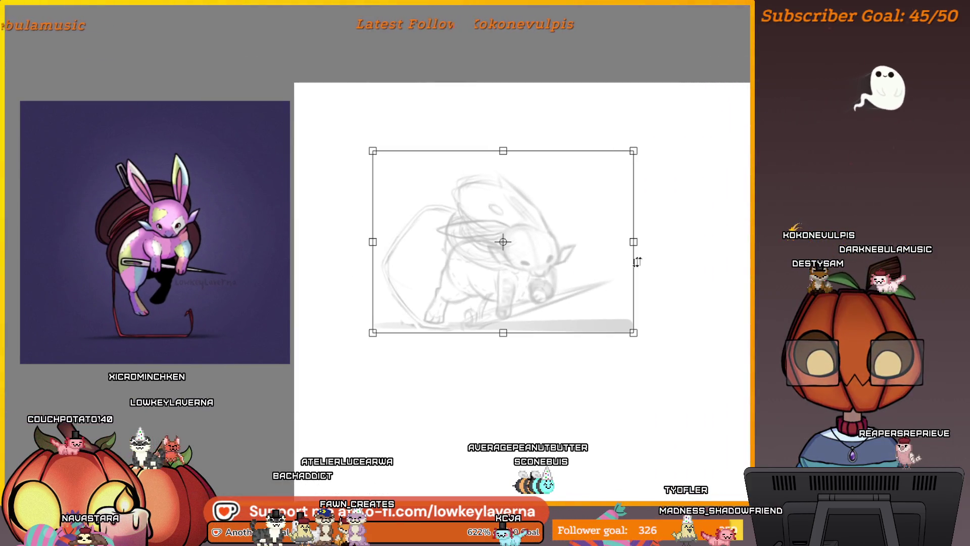
pyautogui.moveTo(631, 242); pyautogui.dragTo(619, 265)
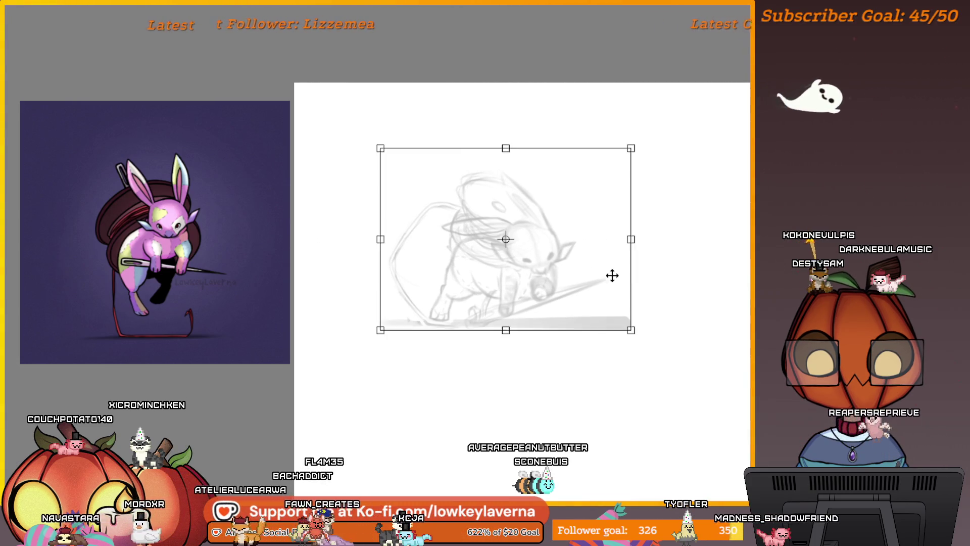
pyautogui.moveTo(651, 302); pyautogui.dragTo(654, 295)
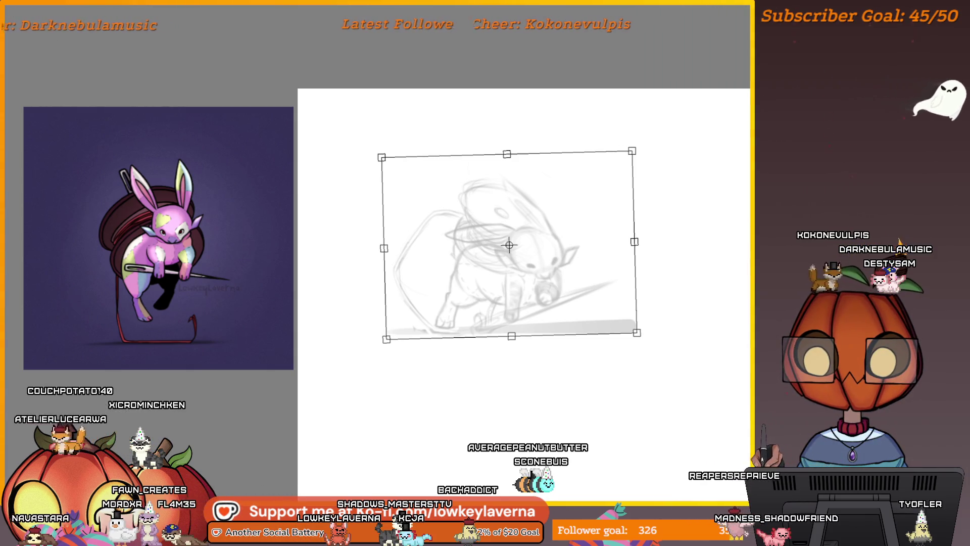
pyautogui.press('Return')
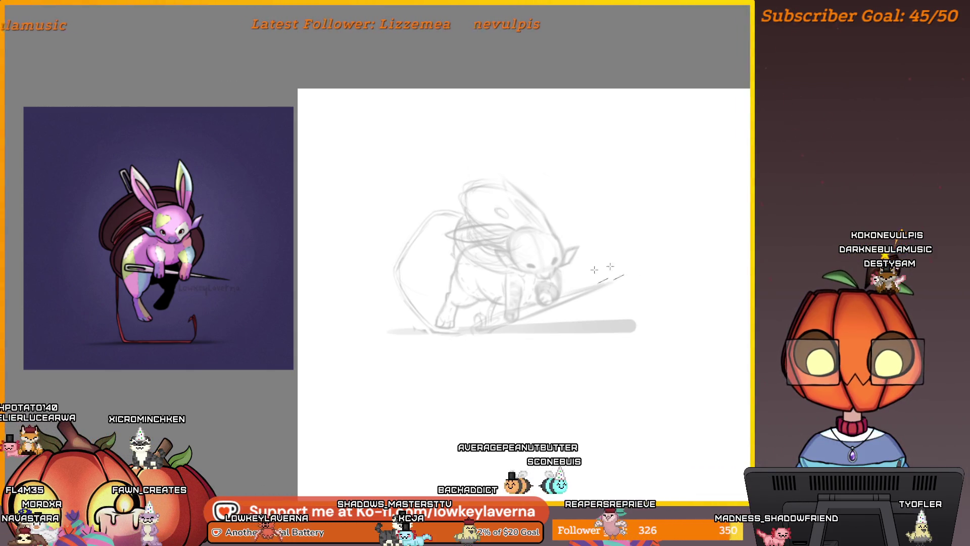
pyautogui.moveTo(392, 330); pyautogui.dragTo(649, 342)
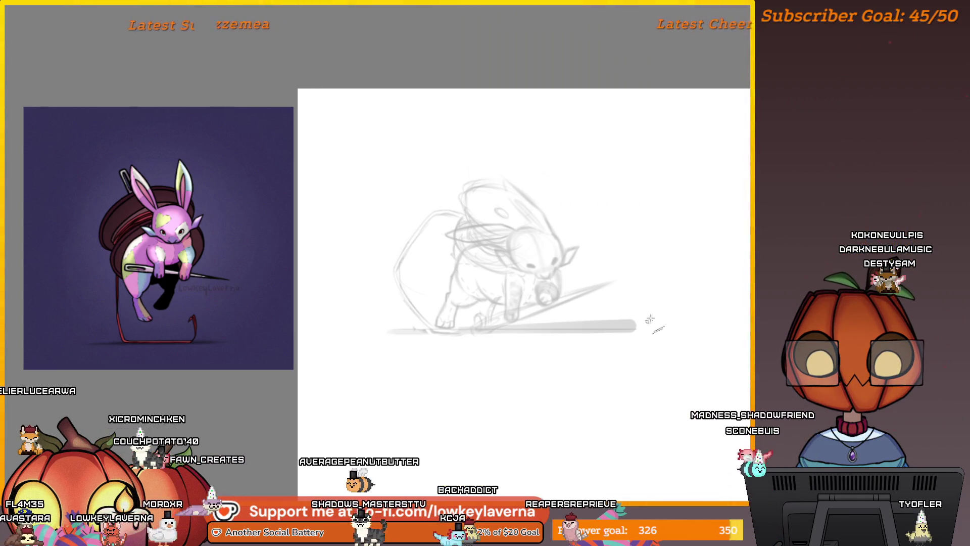
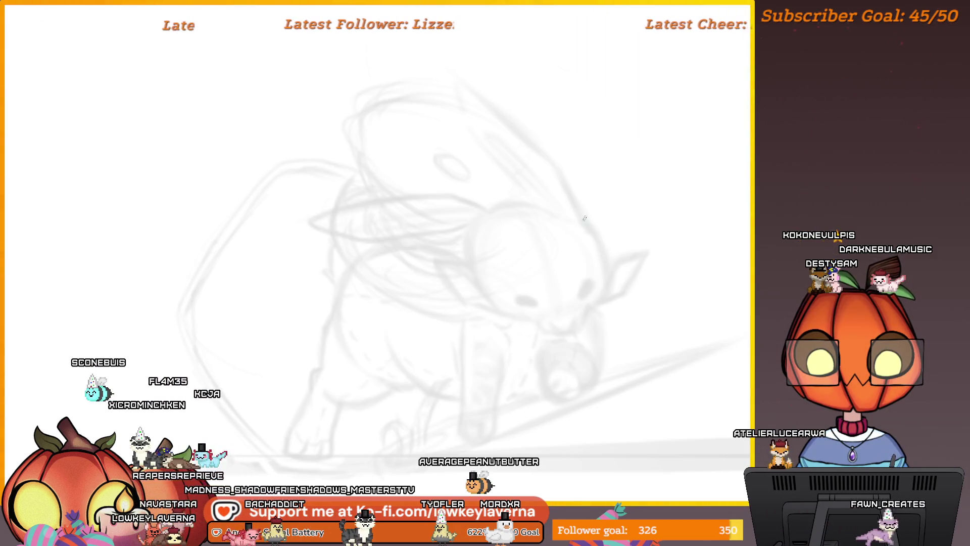
# Step: Ink dark arcs along the sides of the head at the ear bases, plus a short stroke
pyautogui.moveTo(510, 284)
pyautogui.mouseDown()
pyautogui.moveTo(225, 266)
pyautogui.moveTo(612, 313)
pyautogui.moveTo(570, 260)
pyautogui.moveTo(657, 255)
pyautogui.mouseUp()
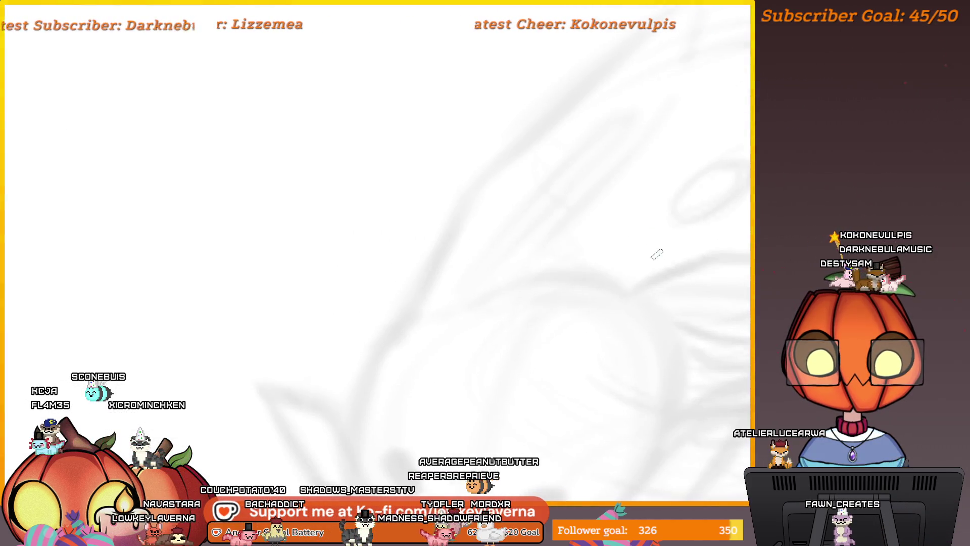
pyautogui.moveTo(596, 279); pyautogui.dragTo(525, 283)
pyautogui.moveTo(687, 314)
pyautogui.mouseDown()
pyautogui.moveTo(568, 244)
pyautogui.moveTo(586, 230)
pyautogui.moveTo(572, 258)
pyautogui.mouseUp()
pyautogui.moveTo(403, 260)
pyautogui.mouseDown()
pyautogui.moveTo(389, 271)
pyautogui.moveTo(371, 327)
pyautogui.mouseUp()
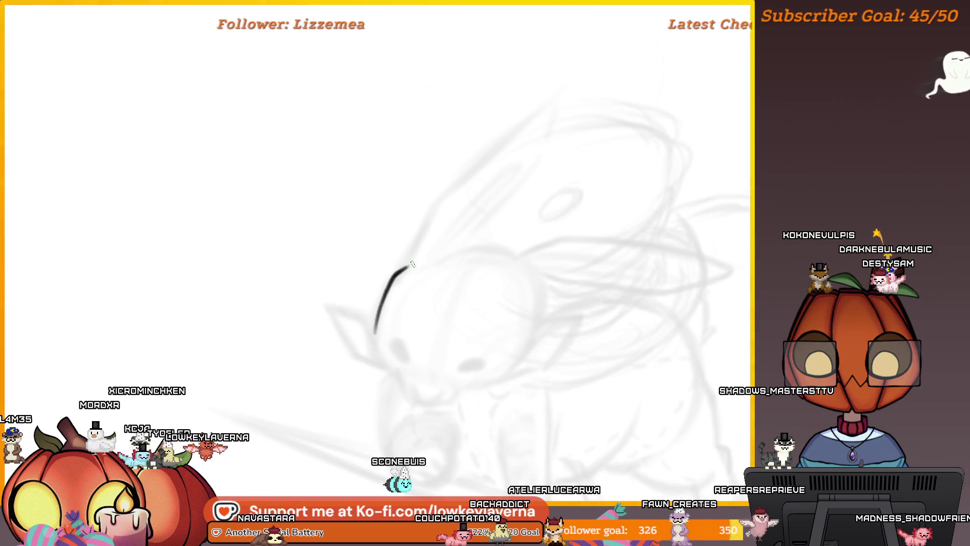
# Step: Recentre, mirror and zoom out the canvas view to check the new lines
pyautogui.moveTo(442, 282); pyautogui.dragTo(569, 269)
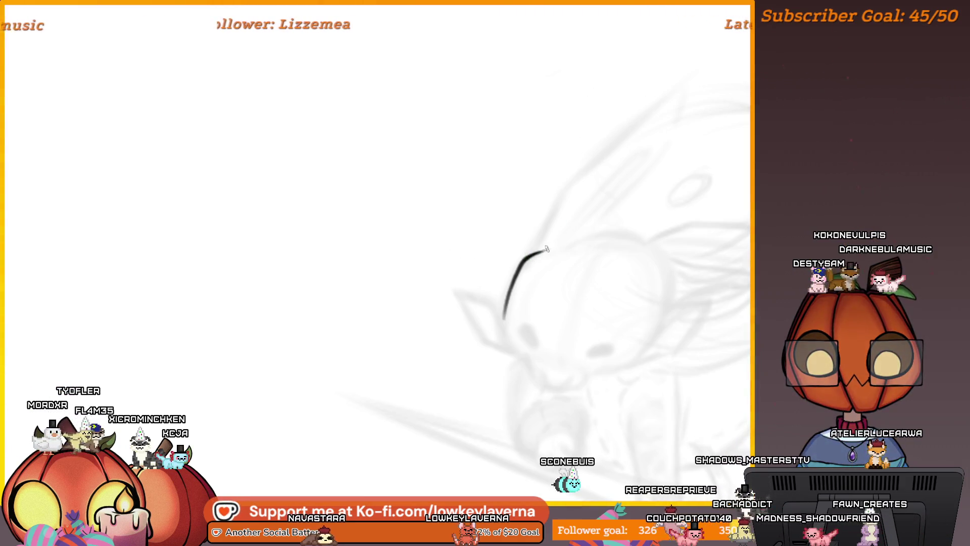
pyautogui.moveTo(637, 218); pyautogui.dragTo(520, 225)
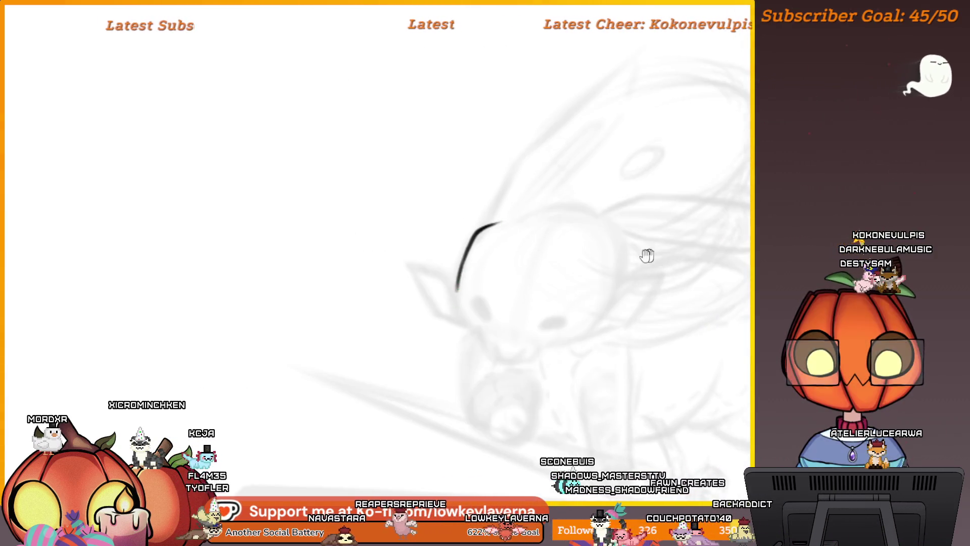
pyautogui.moveTo(647, 256); pyautogui.dragTo(599, 248)
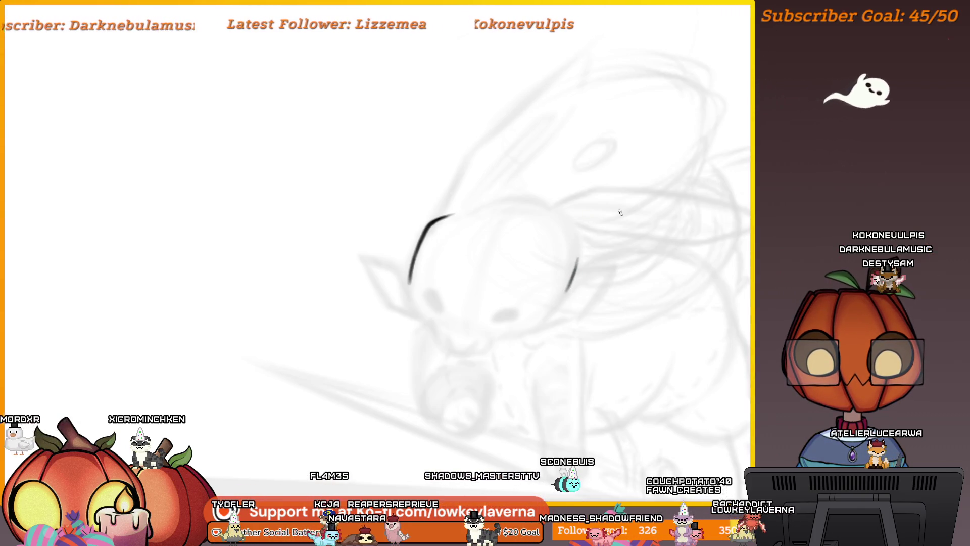
pyautogui.press('m')
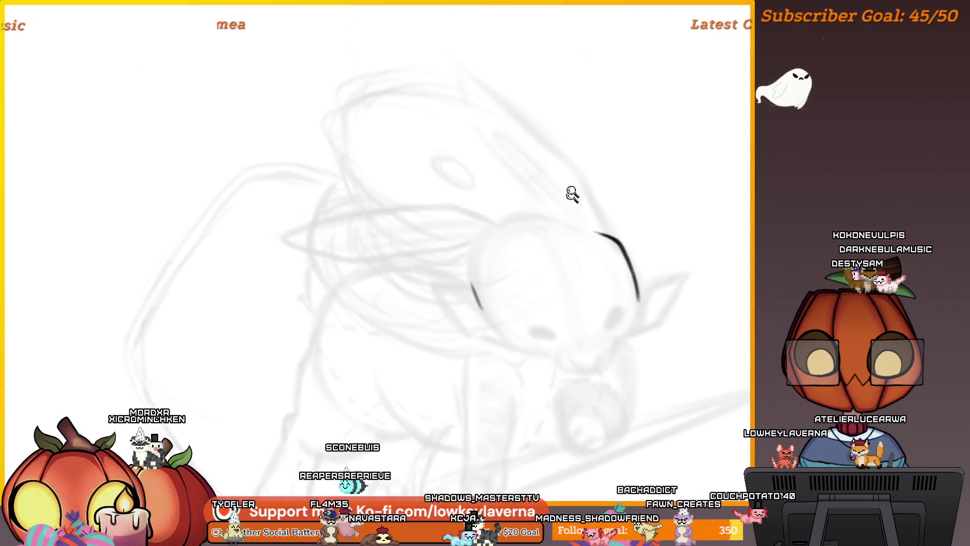
pyautogui.scroll(-5, 571, 194)
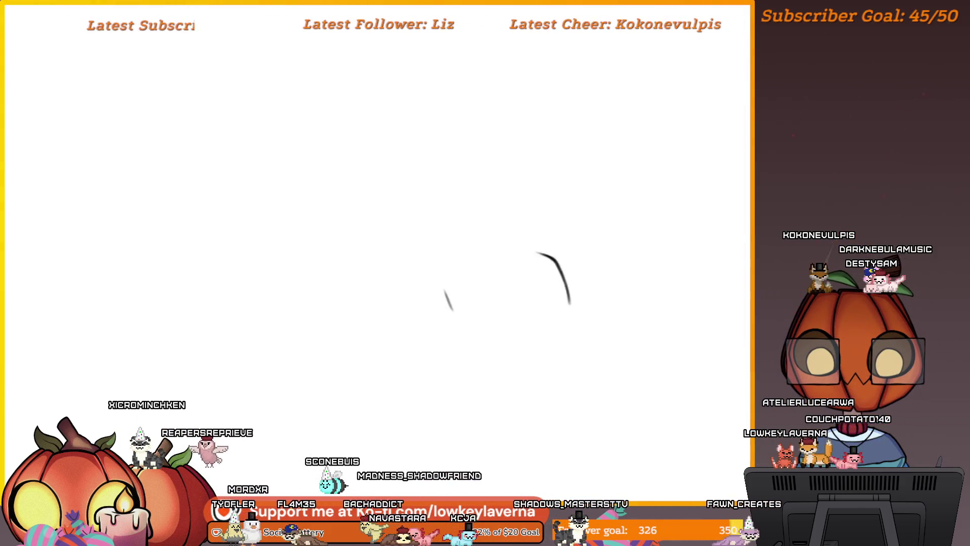
pyautogui.moveTo(560, 250); pyautogui.dragTo(587, 253)
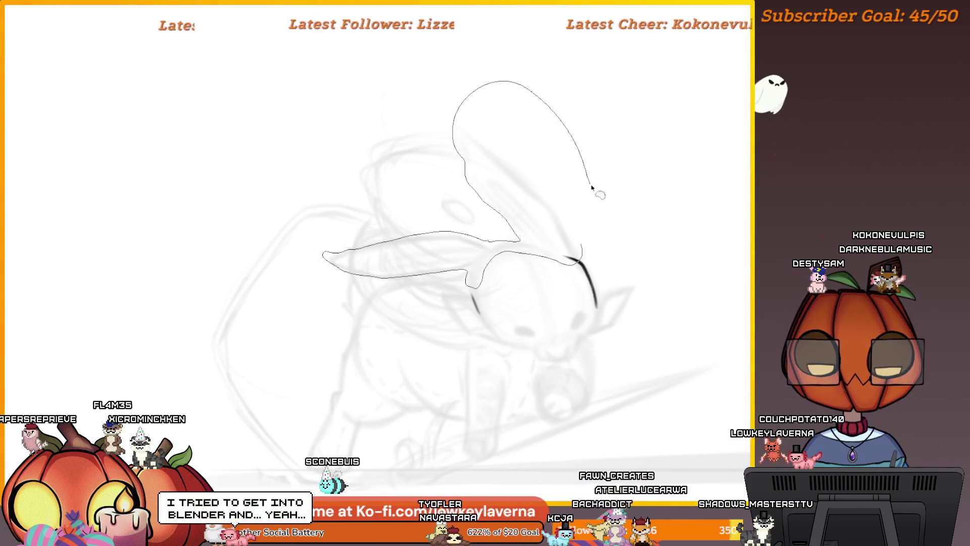
# Step: Free-transform the lassoed ear area slightly up and right, then apply it
pyautogui.hotkey('ctrl', 't')
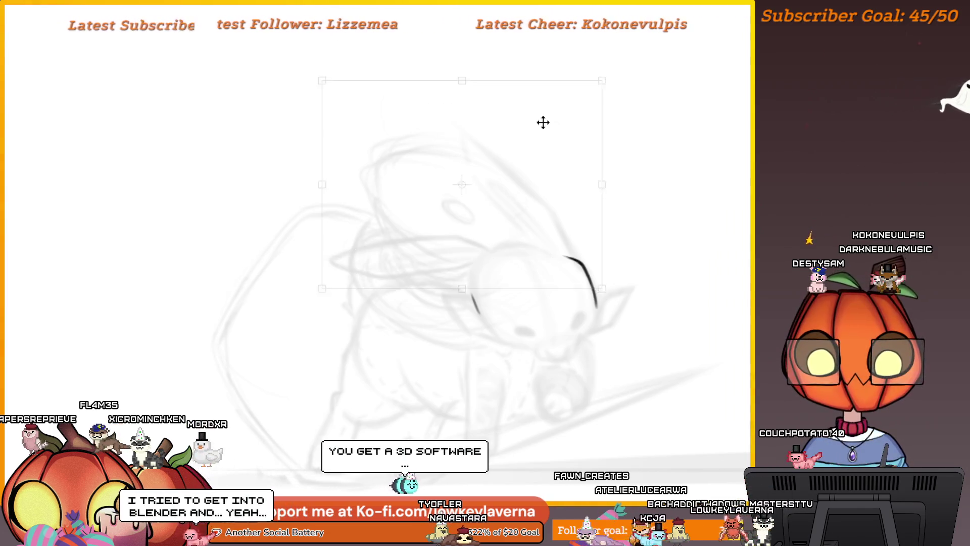
pyautogui.moveTo(551, 129); pyautogui.dragTo(552, 118)
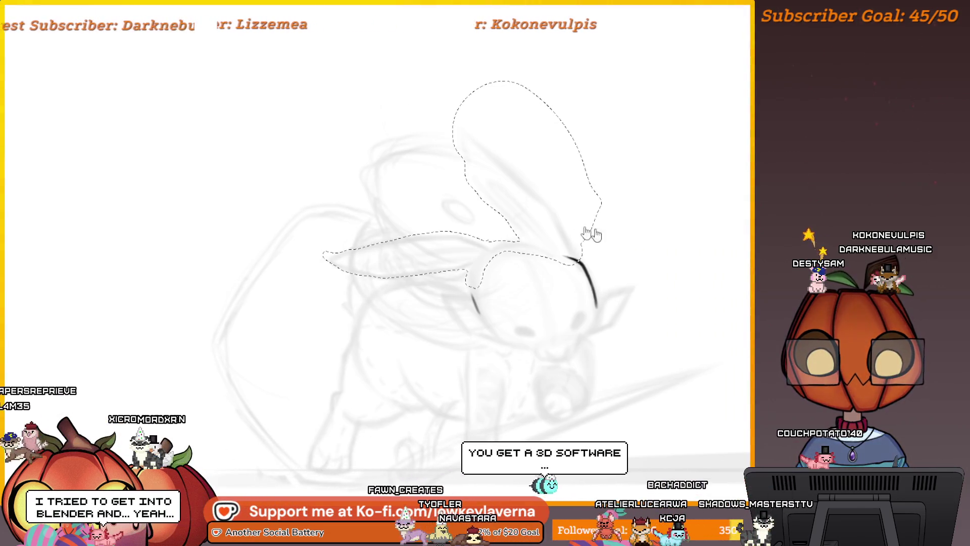
pyautogui.moveTo(577, 184); pyautogui.dragTo(583, 190)
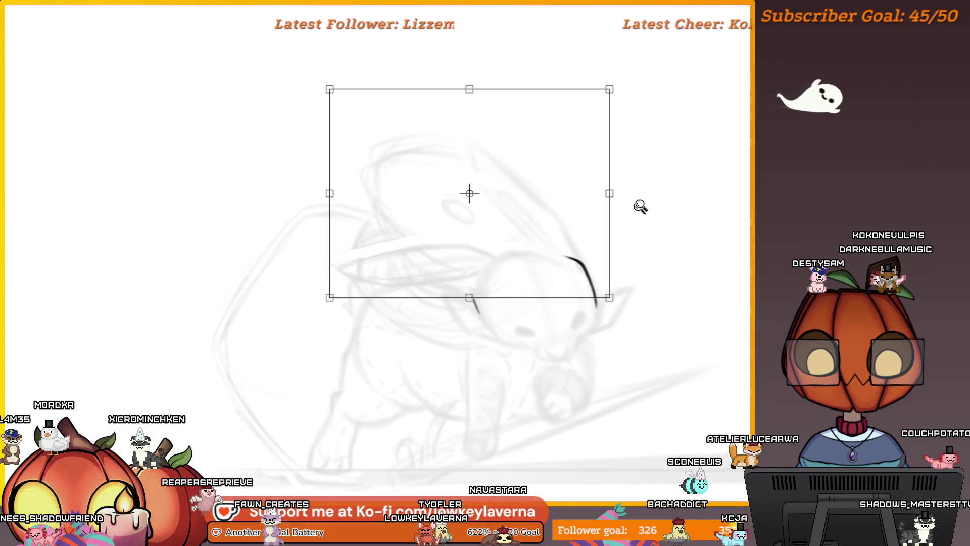
pyautogui.press('Tab')
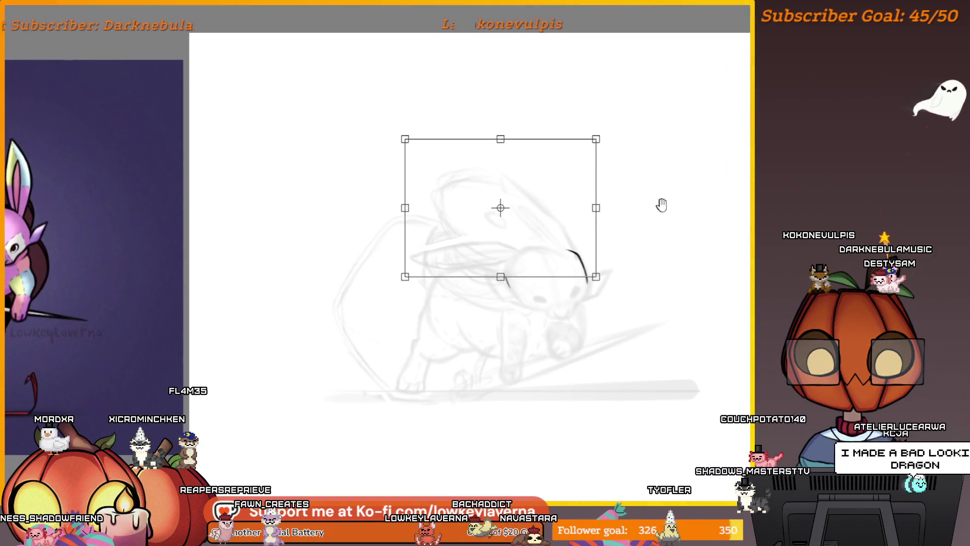
pyautogui.press('Return')
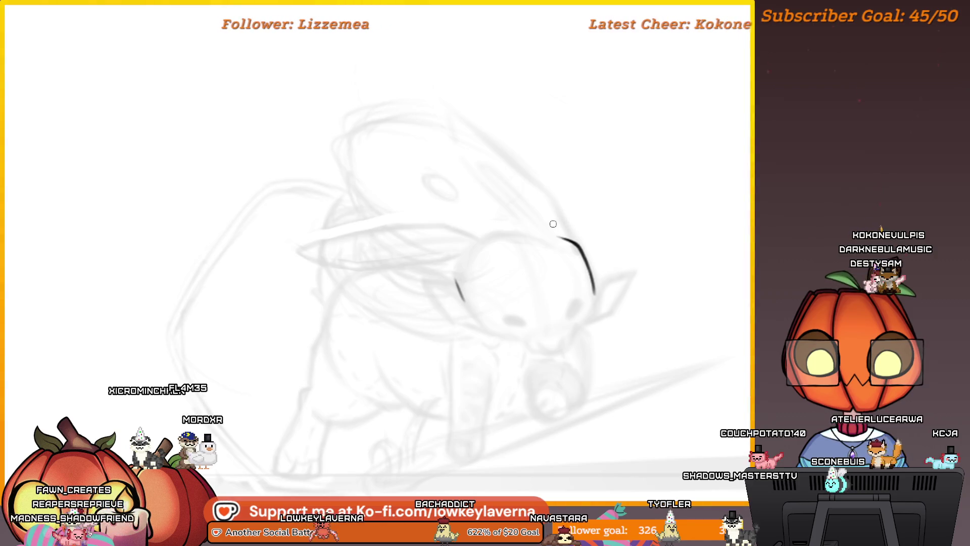
# Step: Undo a trial erase of the ear stroke and ink the upright ear's outer edge
pyautogui.press('e')
pyautogui.moveTo(556, 235)
pyautogui.mouseDown()
pyautogui.moveTo(579, 237)
pyautogui.moveTo(595, 292)
pyautogui.mouseUp()
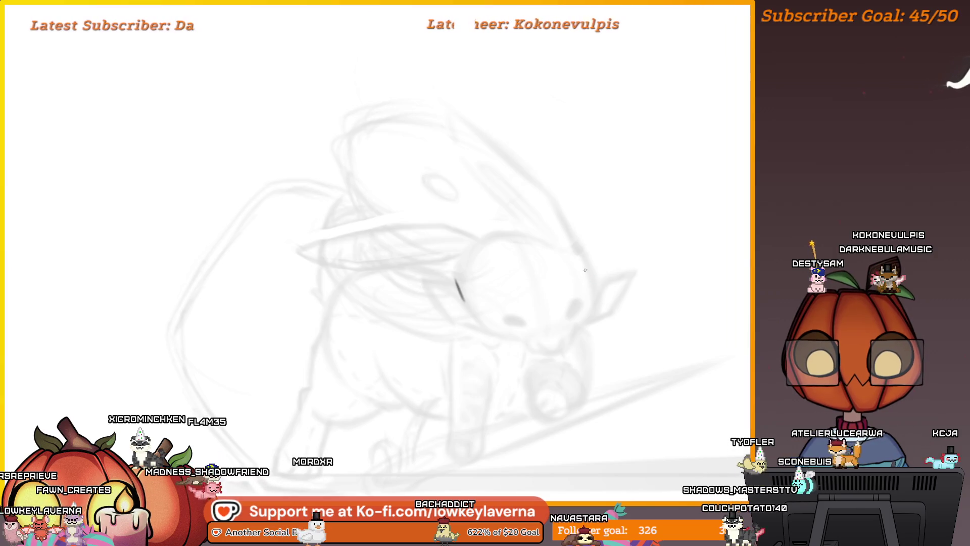
pyautogui.hotkey('ctrl', 'z')
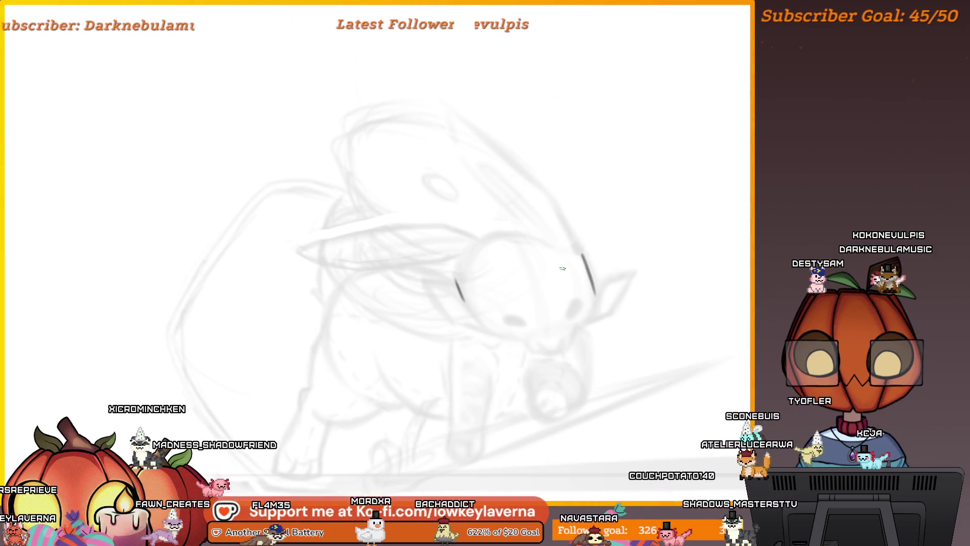
pyautogui.press('m')
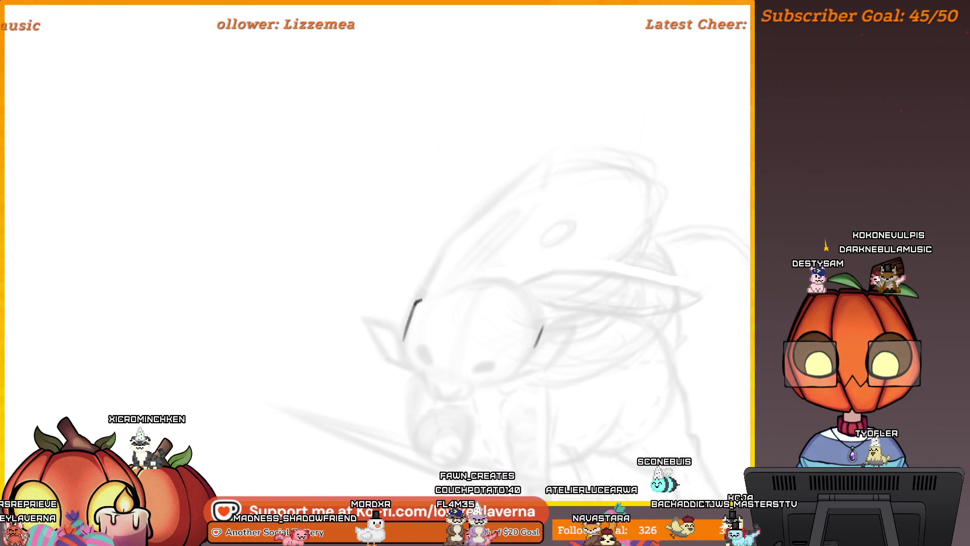
pyautogui.moveTo(401, 340)
pyautogui.mouseDown()
pyautogui.moveTo(427, 268)
pyautogui.moveTo(468, 285)
pyautogui.moveTo(482, 319)
pyautogui.mouseUp()
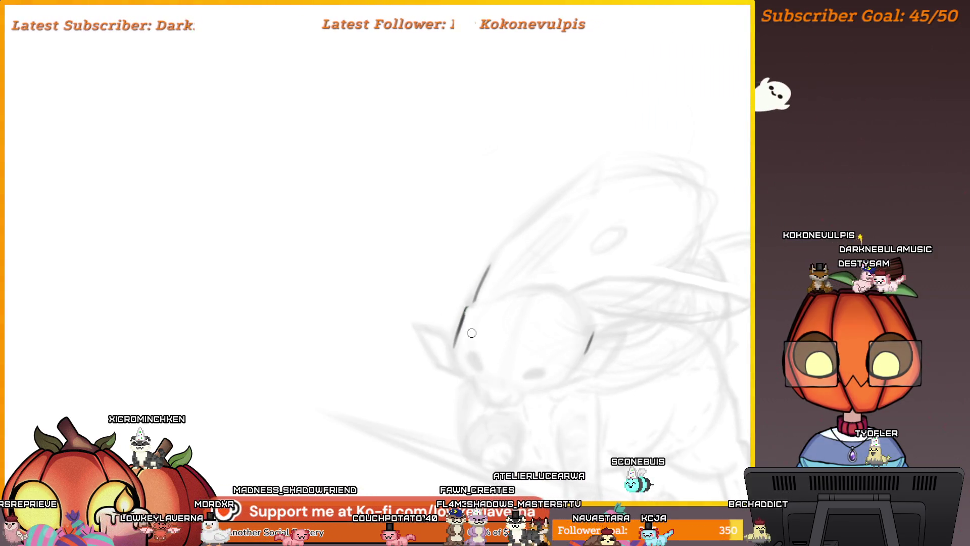
pyautogui.moveTo(536, 244); pyautogui.dragTo(518, 237)
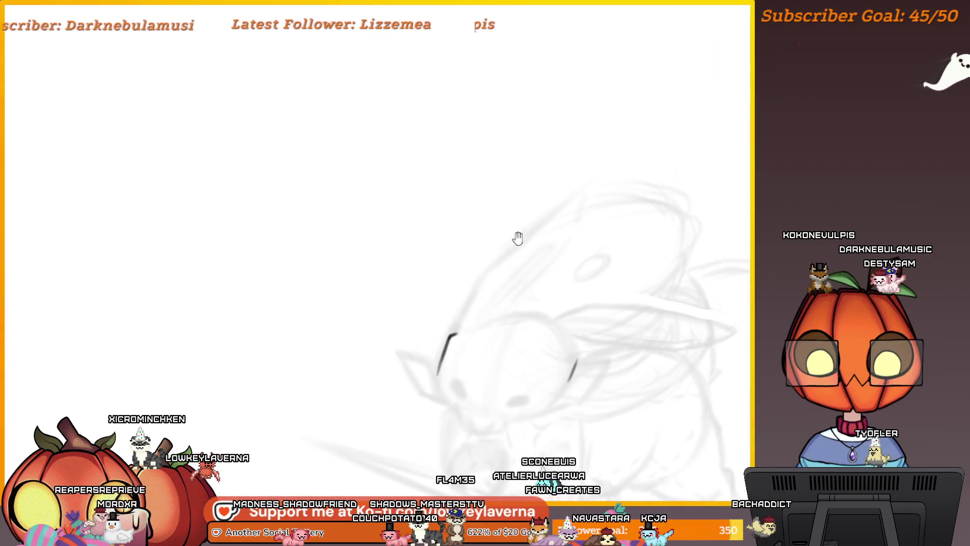
pyautogui.scroll(-3, 544, 223)
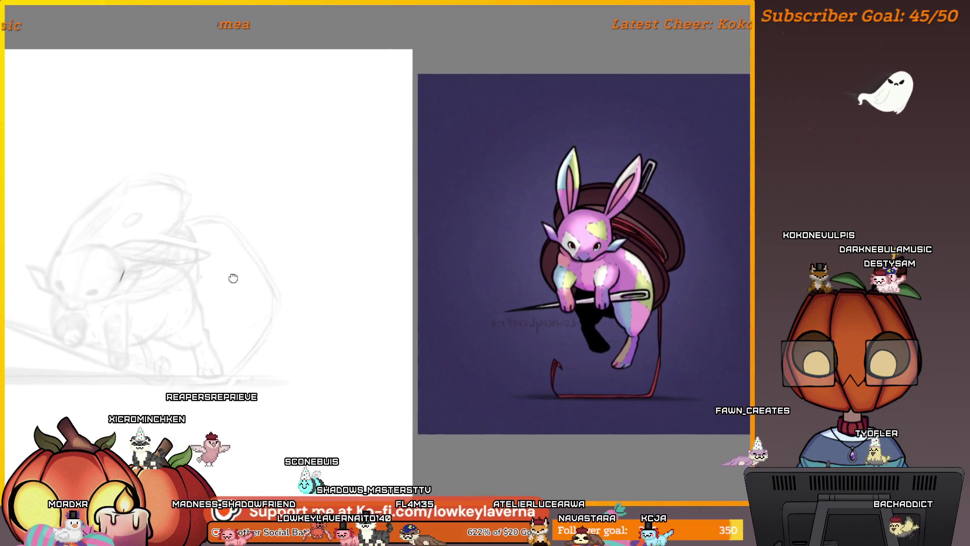
pyautogui.moveTo(231, 277)
pyautogui.mouseDown()
pyautogui.moveTo(507, 321)
pyautogui.moveTo(624, 210)
pyautogui.moveTo(614, 207)
pyautogui.moveTo(493, 302)
pyautogui.mouseUp()
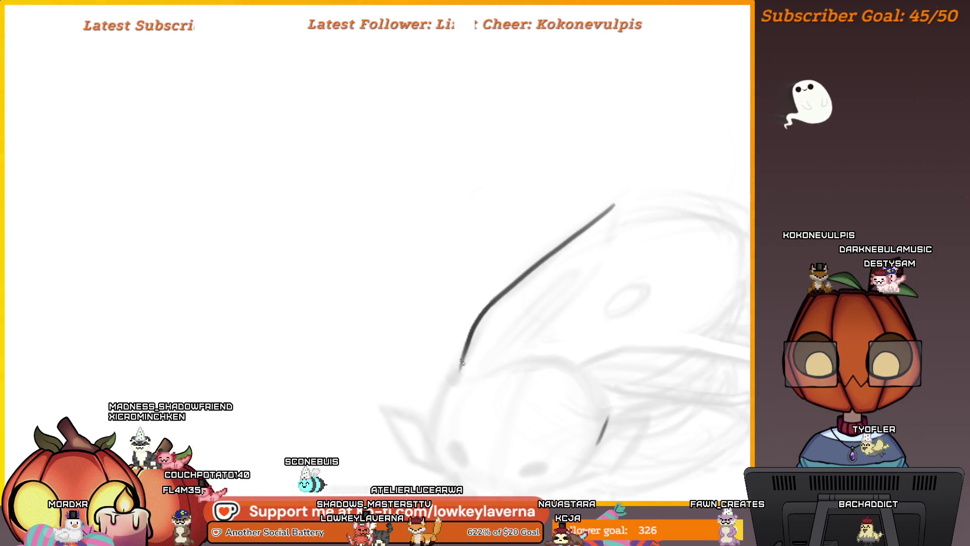
pyautogui.moveTo(461, 362); pyautogui.dragTo(457, 380)
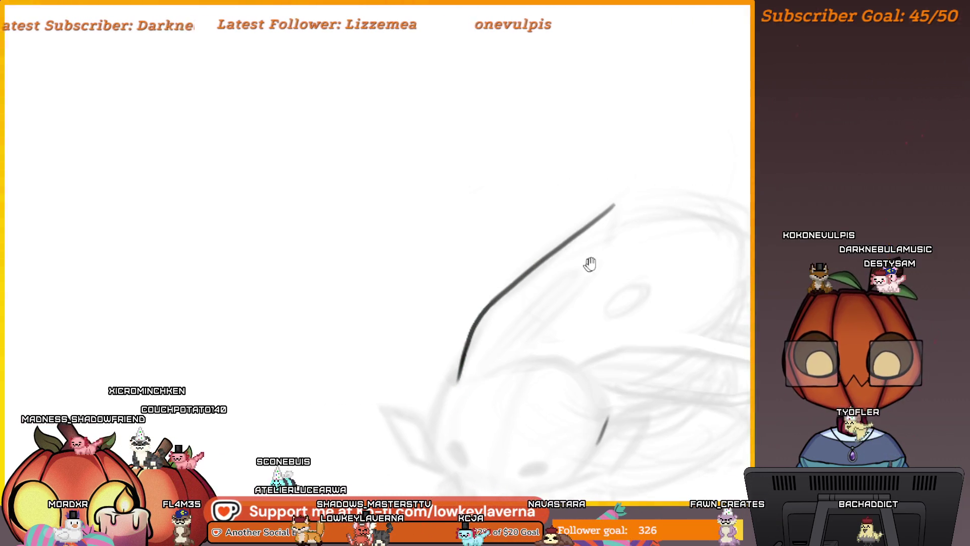
# Step: Check the ear in a mirrored view, then close its outline into a point
pyautogui.moveTo(590, 263); pyautogui.dragTo(584, 255)
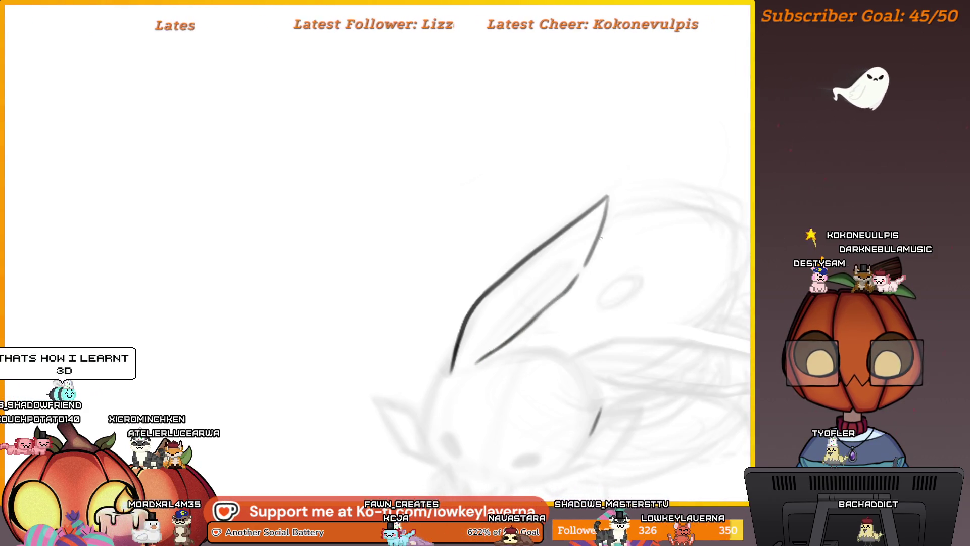
pyautogui.press('m')
pyautogui.scroll(-3, 95, 248)
pyautogui.press('m')
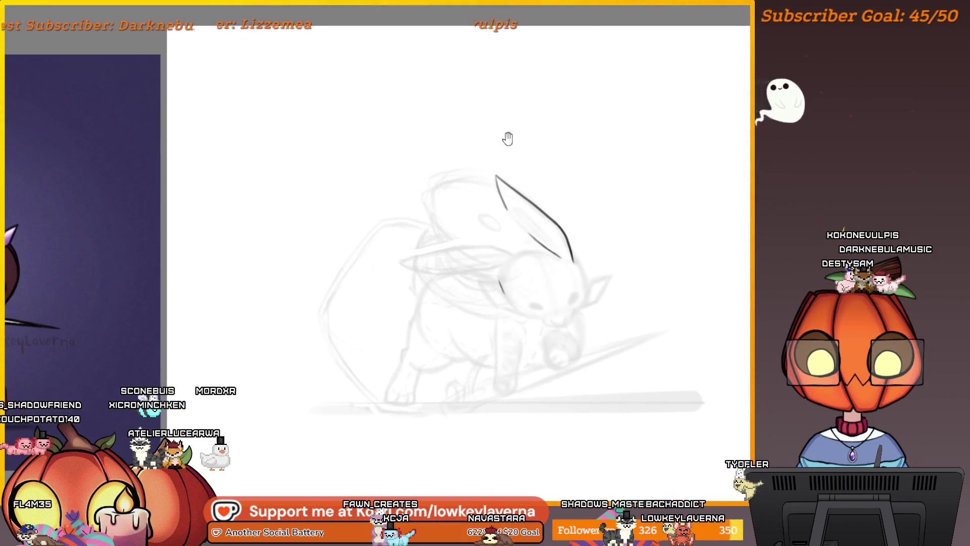
pyautogui.scroll(-1, 507, 139)
pyautogui.moveTo(522, 144); pyautogui.dragTo(512, 144)
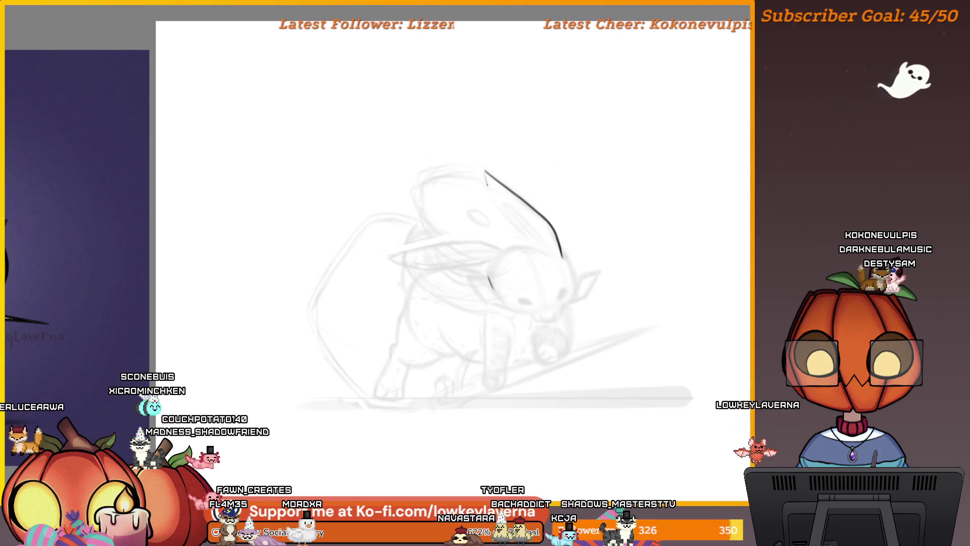
pyautogui.moveTo(531, 167); pyautogui.dragTo(600, 241)
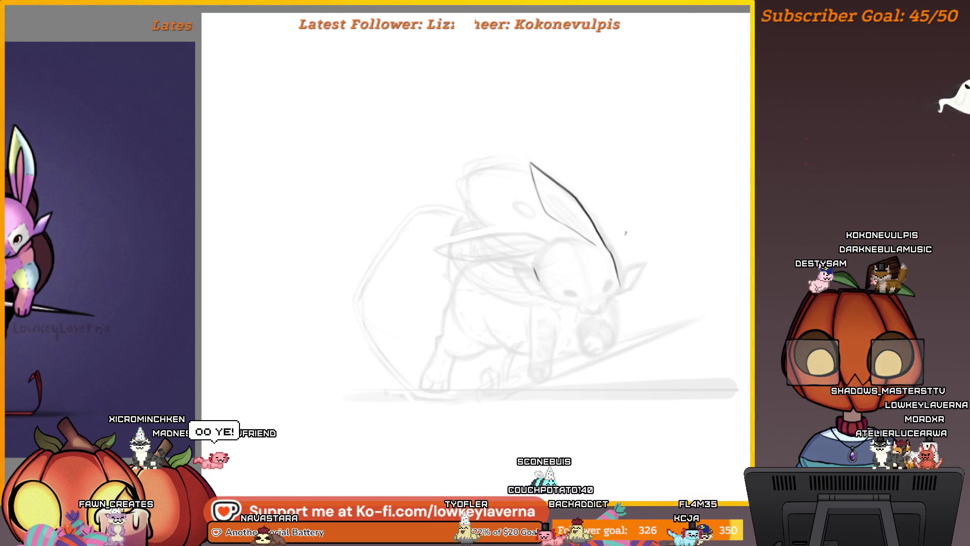
# Step: Toggle the reference image off with Tab and repan so the sketch fills the window
pyautogui.press('m')
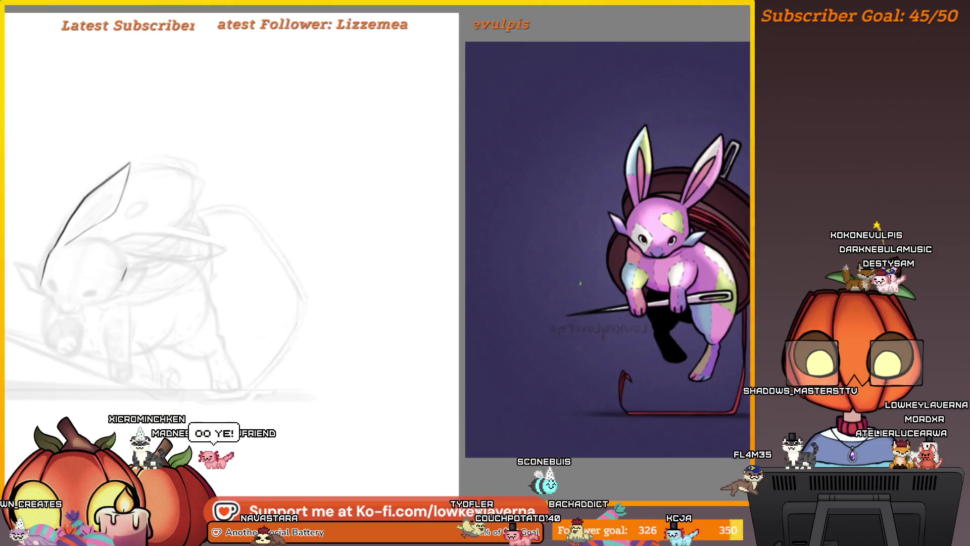
pyautogui.moveTo(286, 362)
pyautogui.mouseDown()
pyautogui.moveTo(614, 349)
pyautogui.moveTo(282, 358)
pyautogui.moveTo(327, 355)
pyautogui.mouseUp()
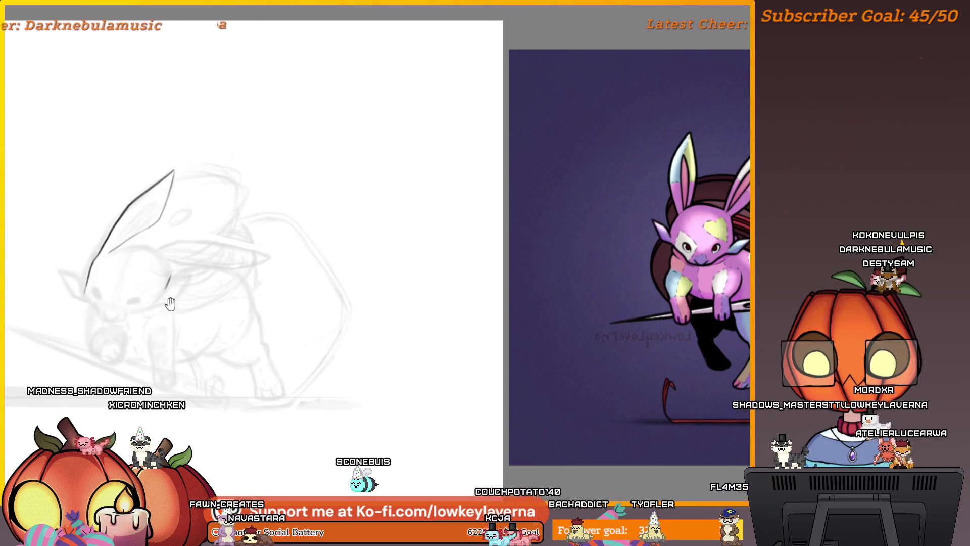
pyautogui.press('Tab')
pyautogui.scroll(3, 504, 303)
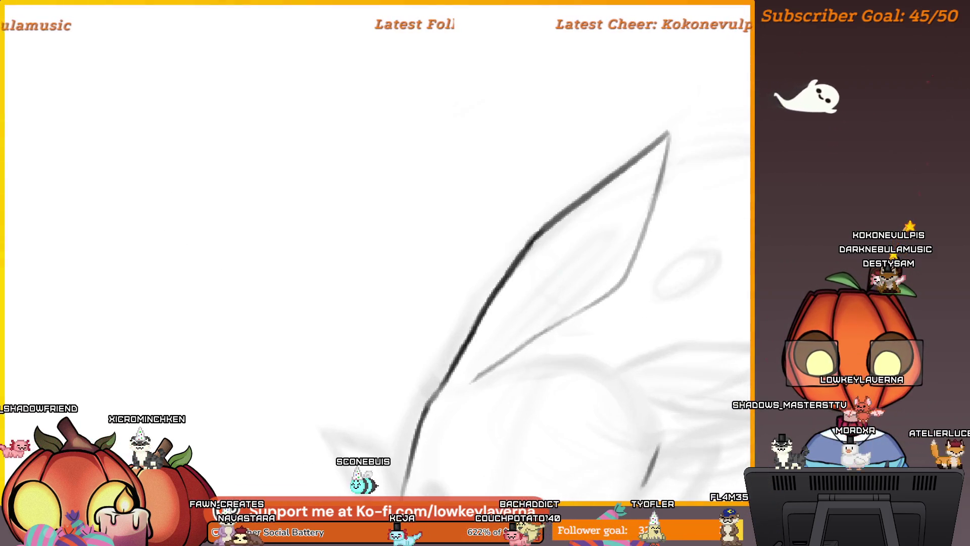
pyautogui.scroll(-3, 553, 271)
pyautogui.moveTo(630, 360); pyautogui.dragTo(313, 311)
pyautogui.press('Tab')
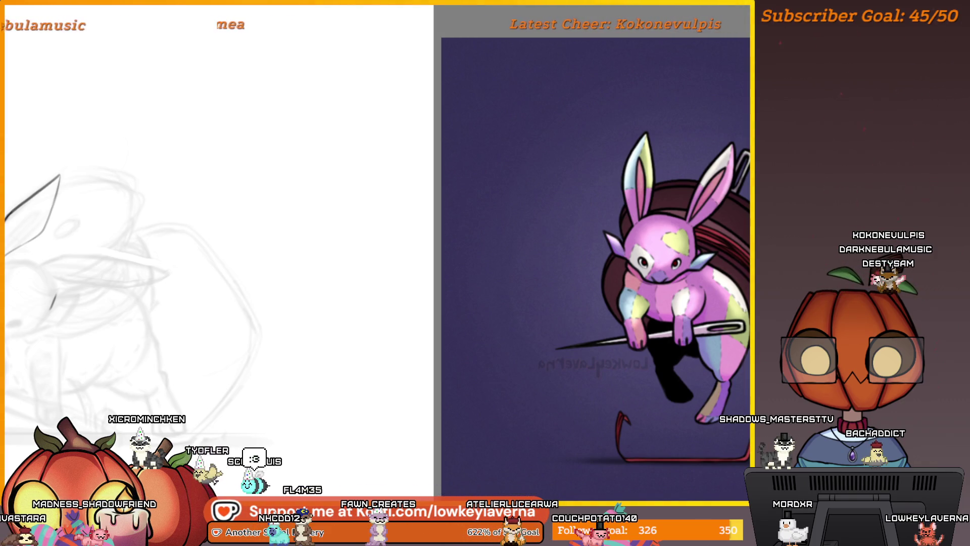
pyautogui.press('Tab')
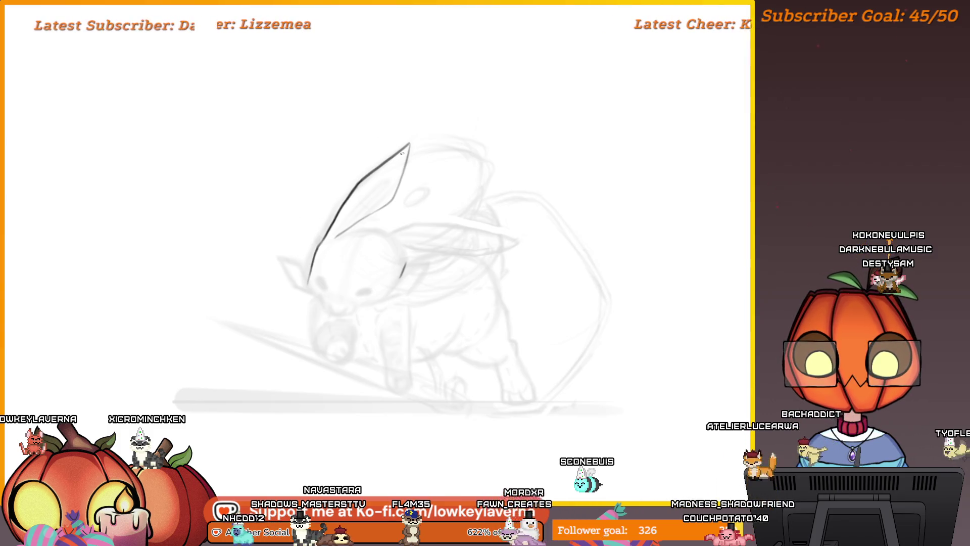
# Step: Lighten part of the ear's inner edge with a larger eraser on a rotated view
pyautogui.scroll(5, 396, 157)
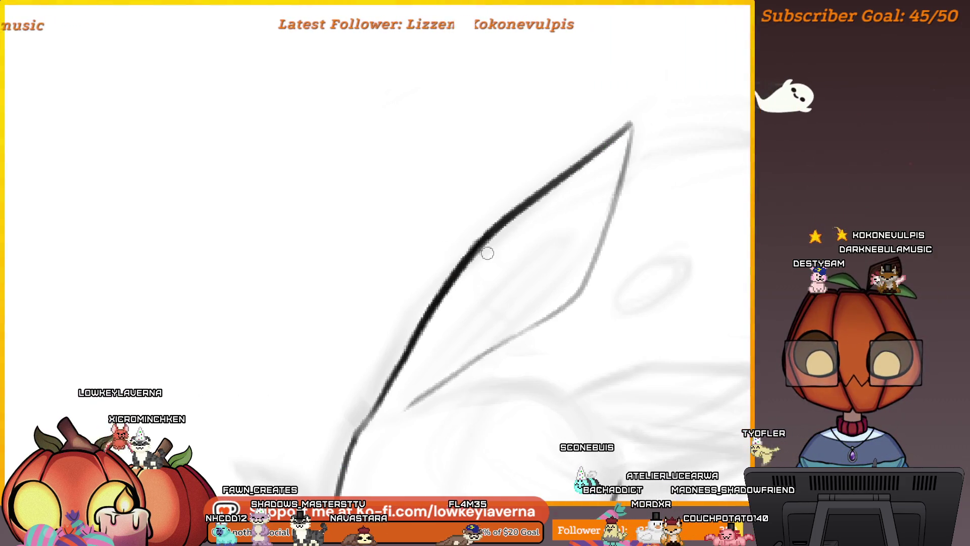
pyautogui.press('e')
pyautogui.moveTo(450, 329)
pyautogui.mouseDown()
pyautogui.moveTo(320, 282)
pyautogui.moveTo(459, 144)
pyautogui.mouseUp()
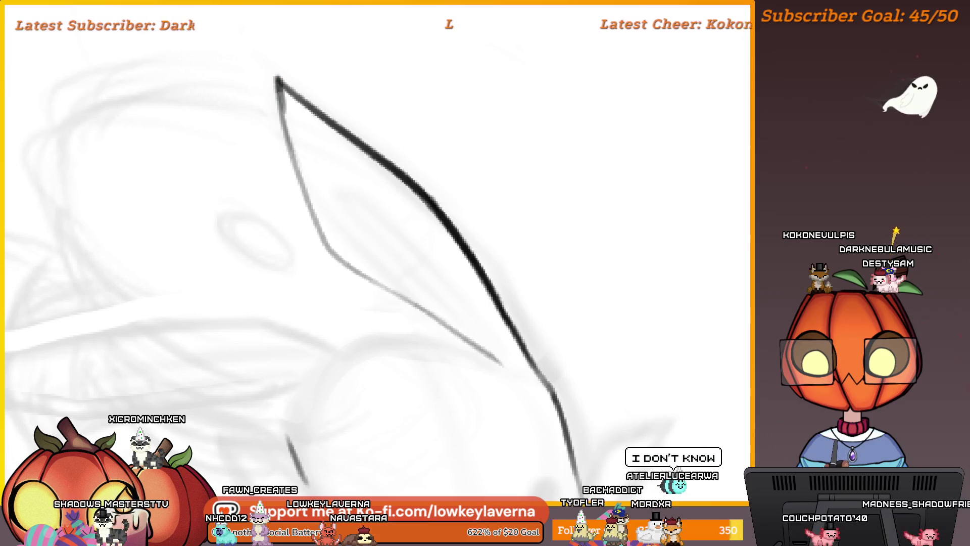
pyautogui.moveTo(302, 178); pyautogui.dragTo(283, 106)
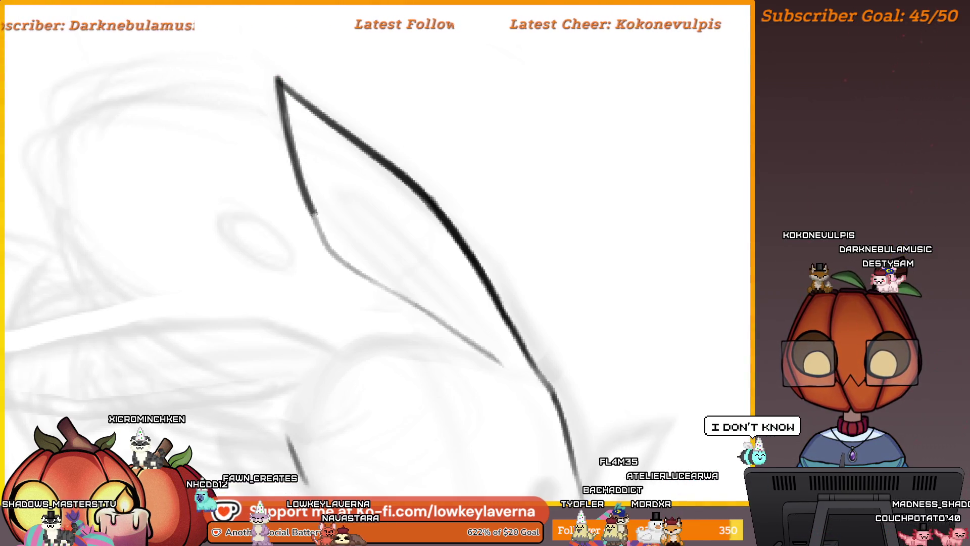
pyautogui.moveTo(394, 217); pyautogui.dragTo(289, 202)
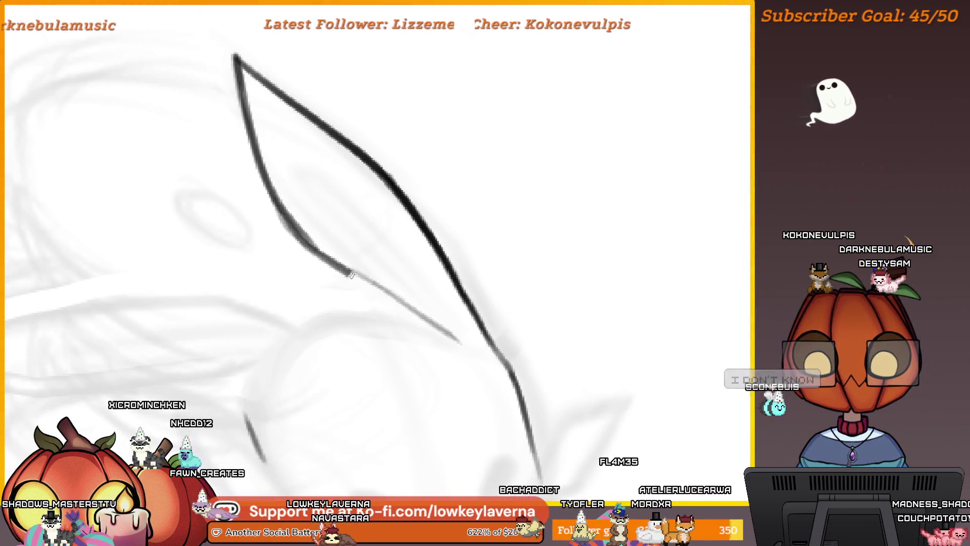
pyautogui.scroll(-5, 410, 143)
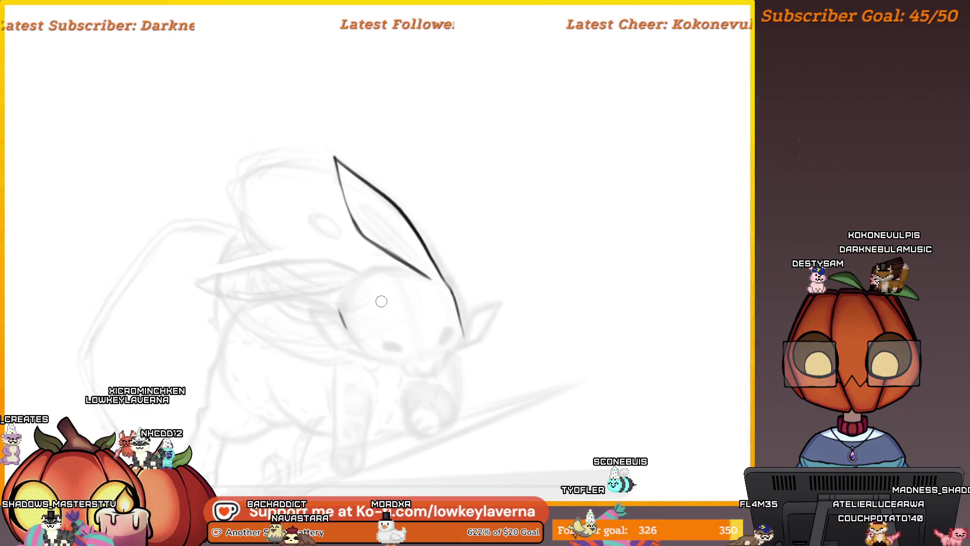
pyautogui.moveTo(405, 149)
pyautogui.mouseDown()
pyautogui.moveTo(513, 193)
pyautogui.moveTo(520, 171)
pyautogui.mouseUp()
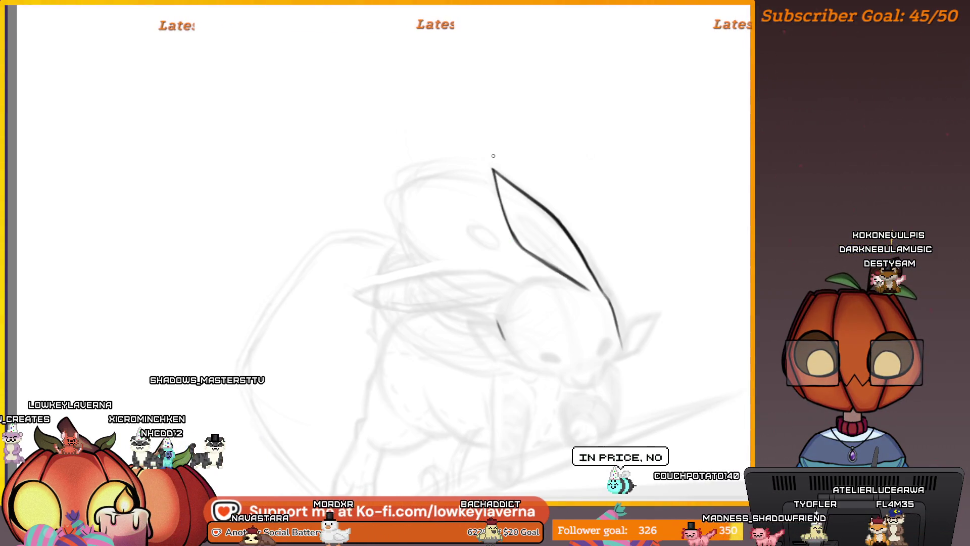
pyautogui.moveTo(507, 176); pyautogui.dragTo(476, 199)
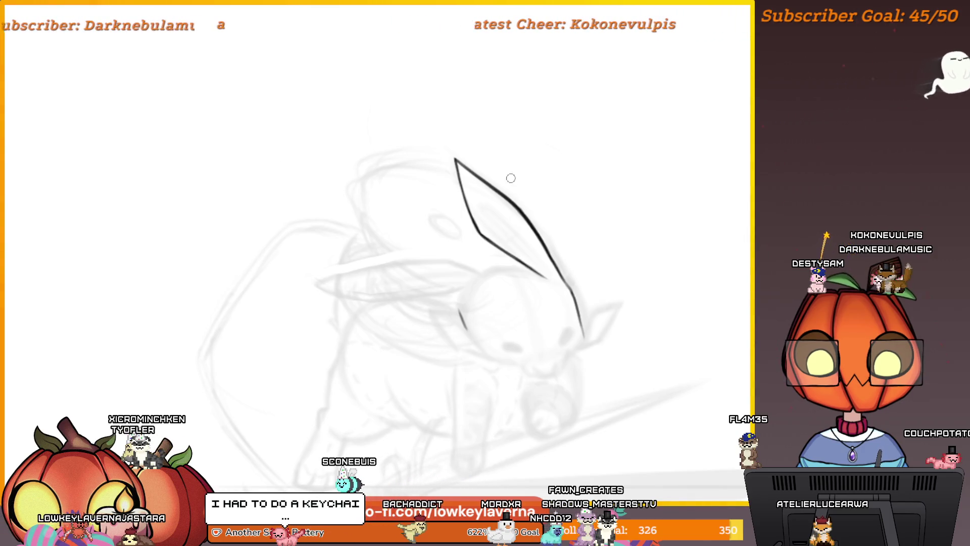
pyautogui.press('m')
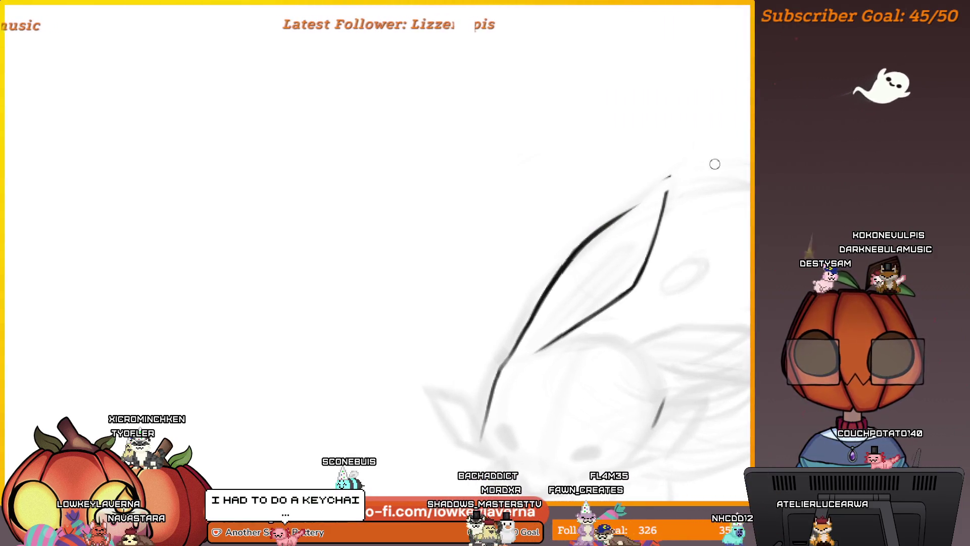
# Step: Draw a thin grey line inside the ear and zoom out to judge it
pyautogui.scroll(-5, 672, 174)
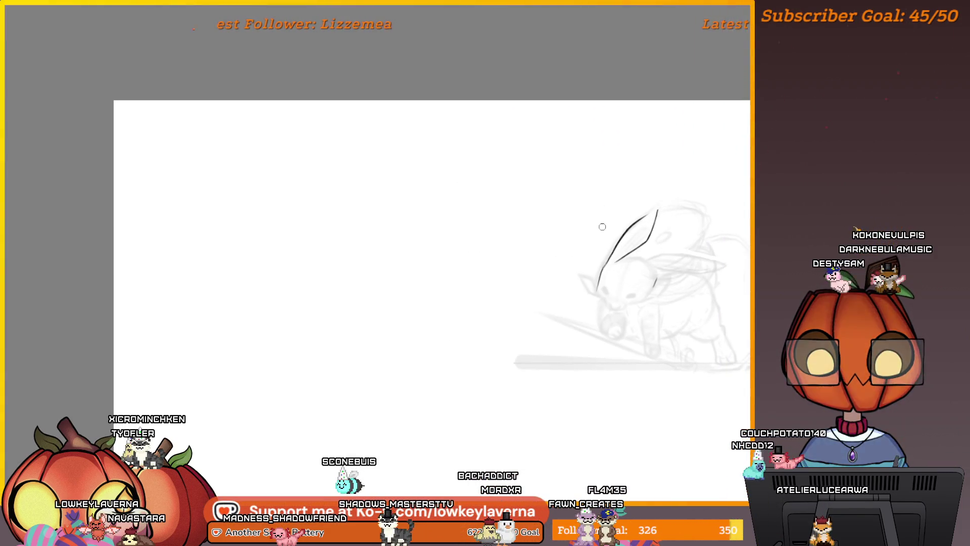
pyautogui.scroll(5, 622, 213)
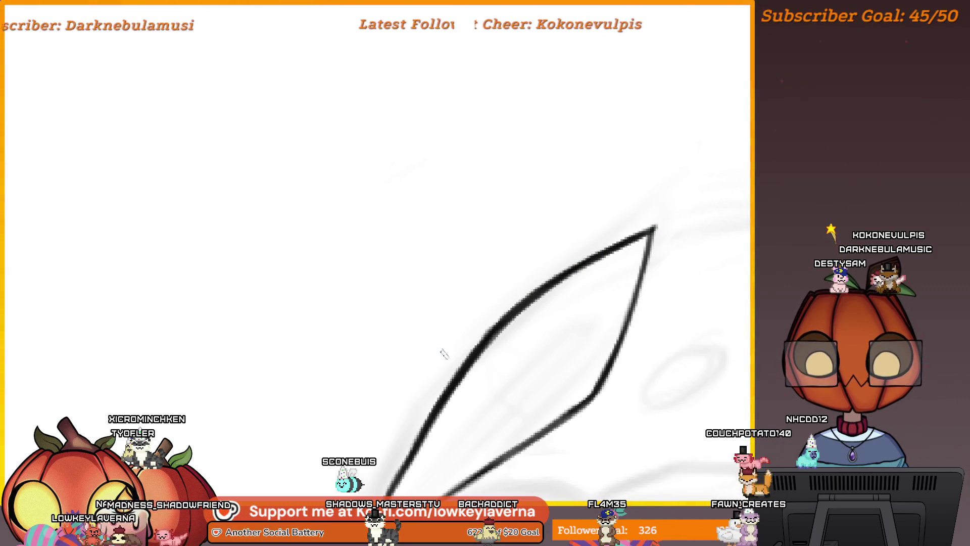
pyautogui.scroll(-3, 556, 252)
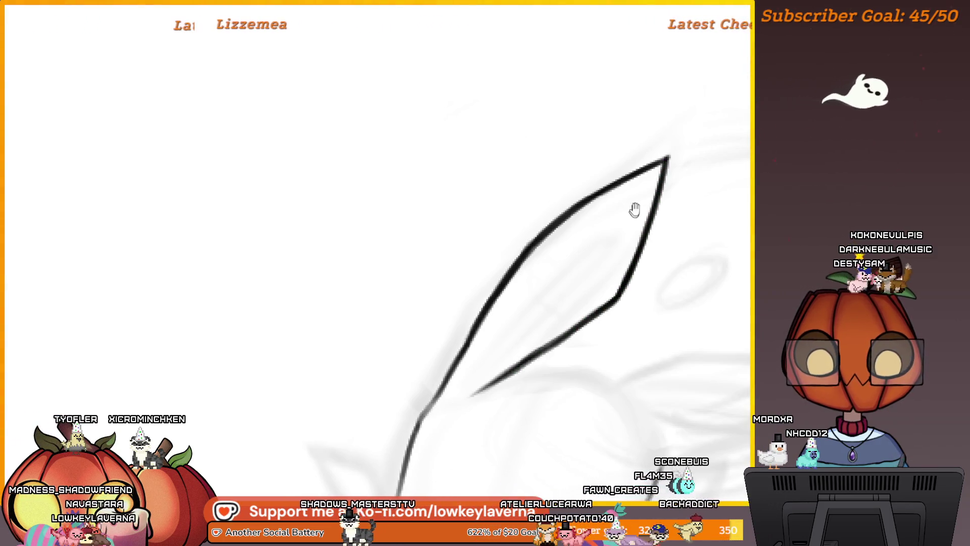
pyautogui.scroll(2, 632, 211)
pyautogui.moveTo(439, 407)
pyautogui.mouseDown()
pyautogui.moveTo(523, 288)
pyautogui.moveTo(585, 240)
pyautogui.mouseUp()
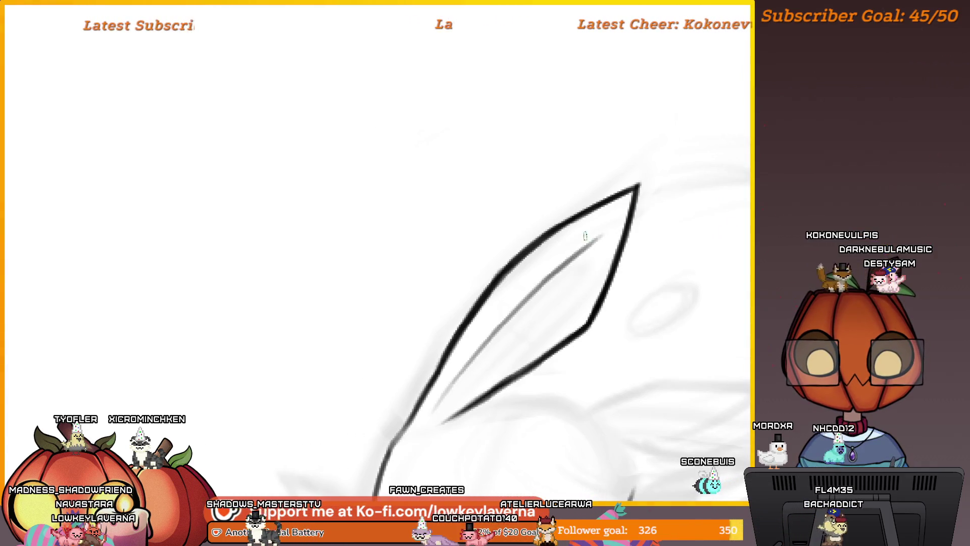
pyautogui.scroll(-3, 475, 355)
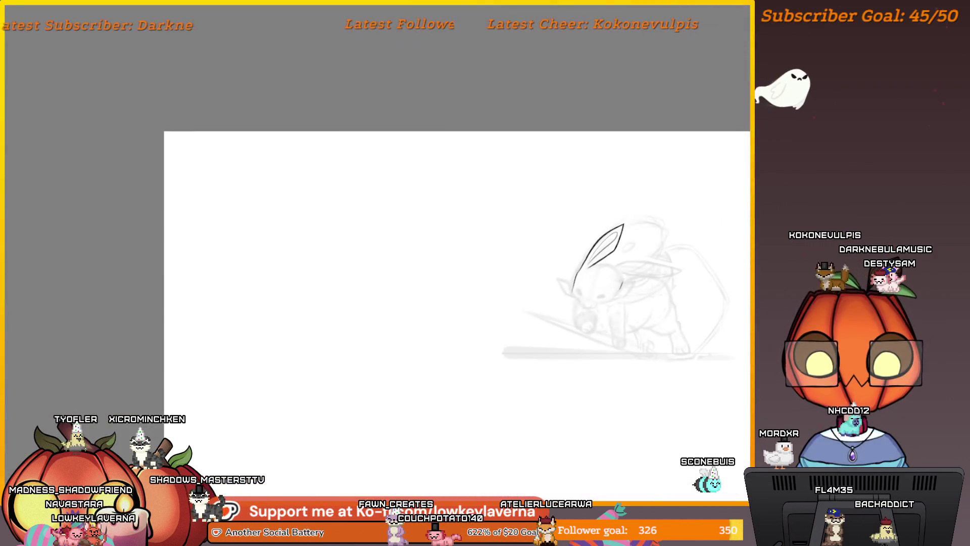
pyautogui.moveTo(475, 355); pyautogui.dragTo(313, 355)
pyautogui.scroll(-2, 347, 427)
pyautogui.moveTo(206, 343); pyautogui.dragTo(373, 359)
pyautogui.scroll(8, 370, 328)
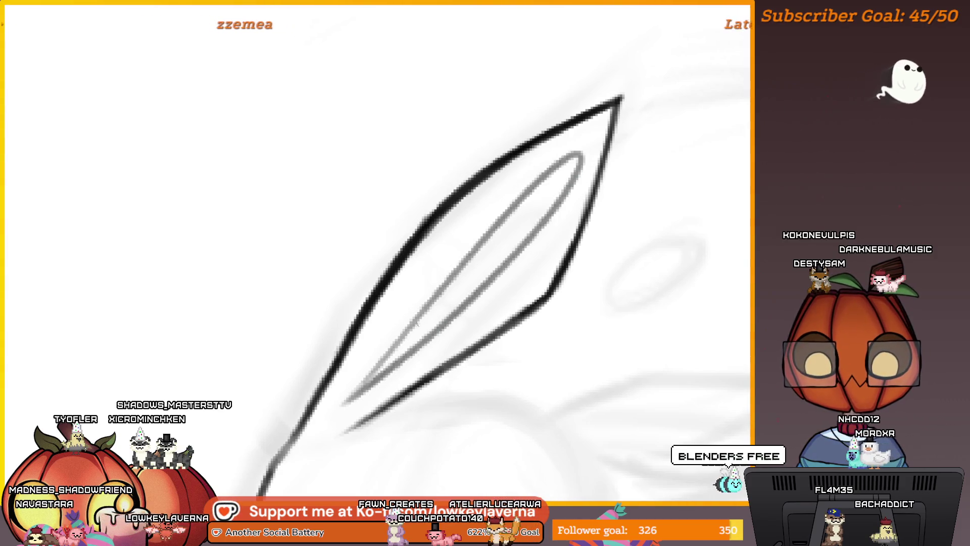
# Step: Replace the hooked attempts with one straighter thin inner ear line
pyautogui.hotkey('ctrl', 'z')
pyautogui.moveTo(350, 394)
pyautogui.mouseDown()
pyautogui.moveTo(567, 171)
pyautogui.moveTo(363, 386)
pyautogui.mouseUp()
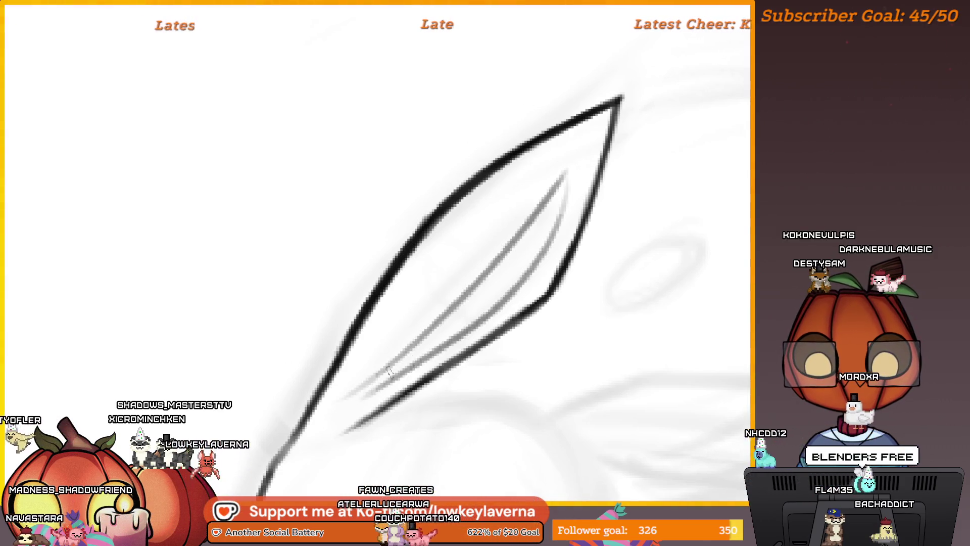
pyautogui.moveTo(448, 329)
pyautogui.mouseDown()
pyautogui.moveTo(546, 227)
pyautogui.moveTo(586, 201)
pyautogui.moveTo(568, 221)
pyautogui.mouseUp()
pyautogui.hotkey('ctrl', 'z')
pyautogui.hotkey('ctrl', 'z')
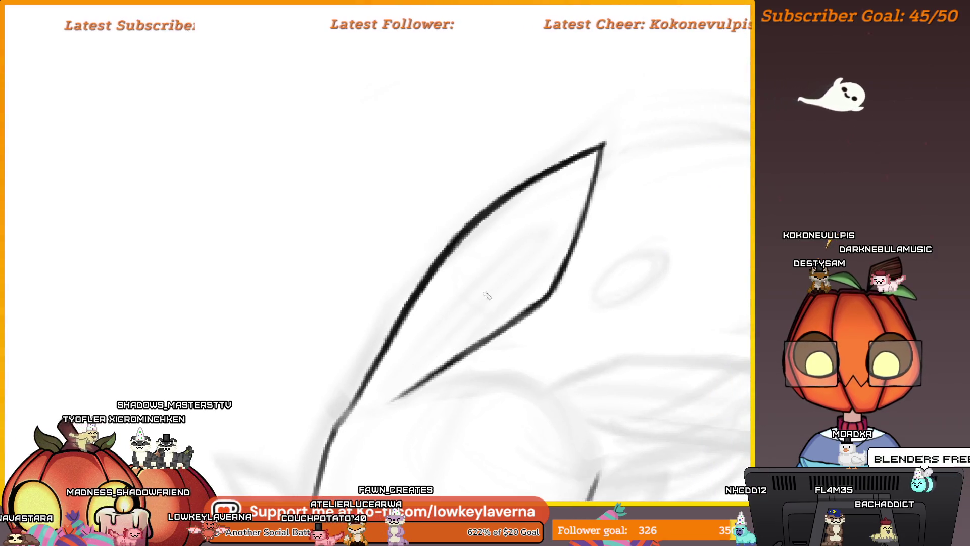
pyautogui.moveTo(563, 187); pyautogui.dragTo(392, 390)
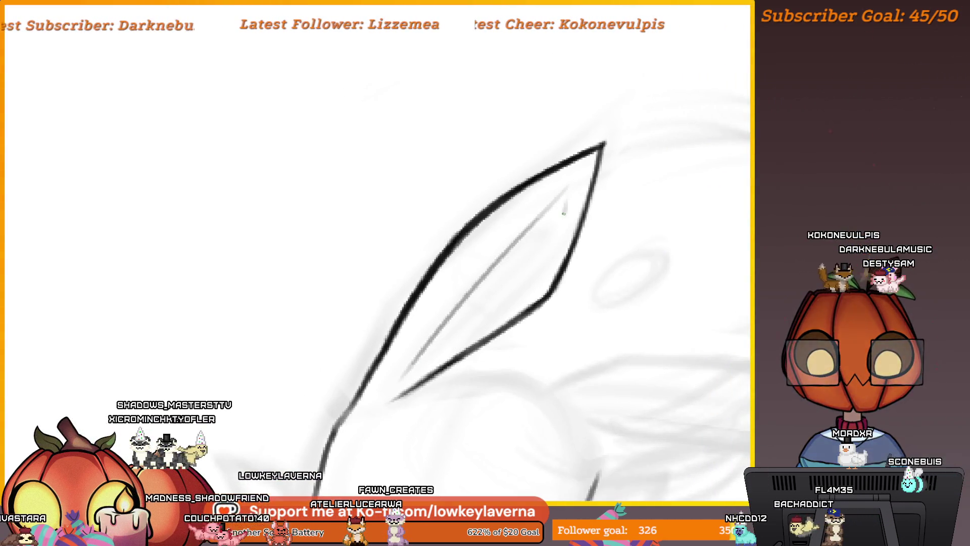
pyautogui.scroll(-5, 532, 259)
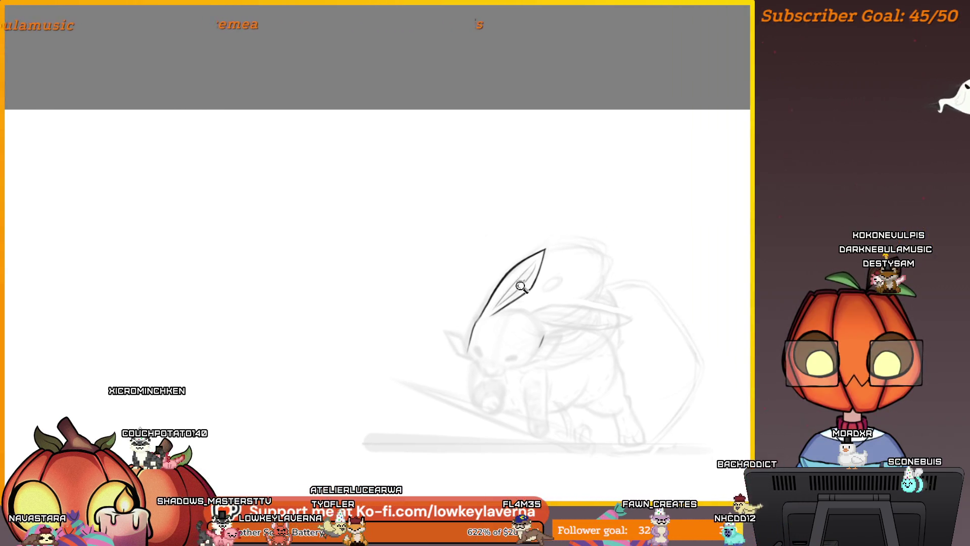
# Step: Add a thin line along the ear's upper edge and transform the inner ear lines into place
pyautogui.scroll(5, 521, 285)
pyautogui.moveTo(495, 241)
pyautogui.mouseDown()
pyautogui.moveTo(555, 200)
pyautogui.moveTo(511, 316)
pyautogui.moveTo(433, 373)
pyautogui.moveTo(429, 303)
pyautogui.moveTo(493, 243)
pyautogui.mouseUp()
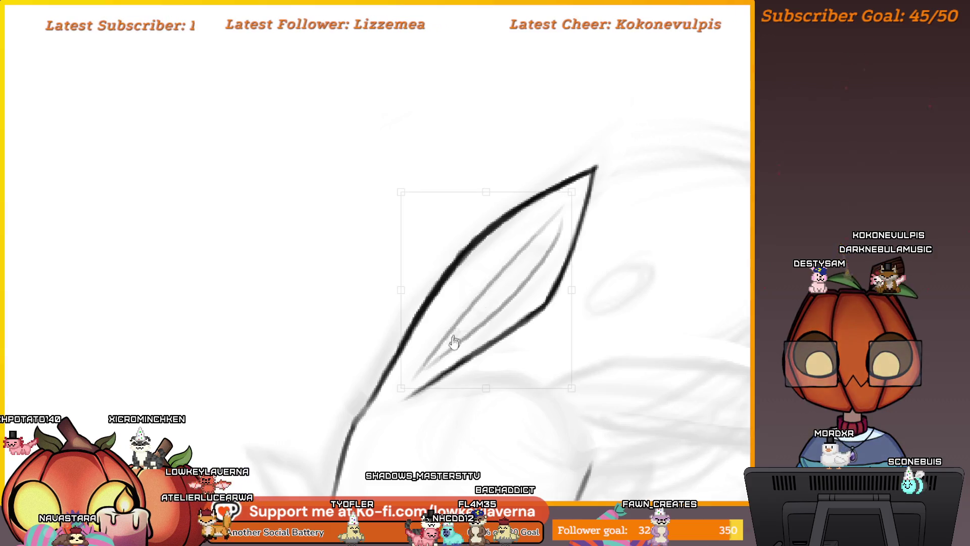
pyautogui.moveTo(466, 336); pyautogui.dragTo(458, 340)
pyautogui.moveTo(617, 163); pyautogui.dragTo(619, 165)
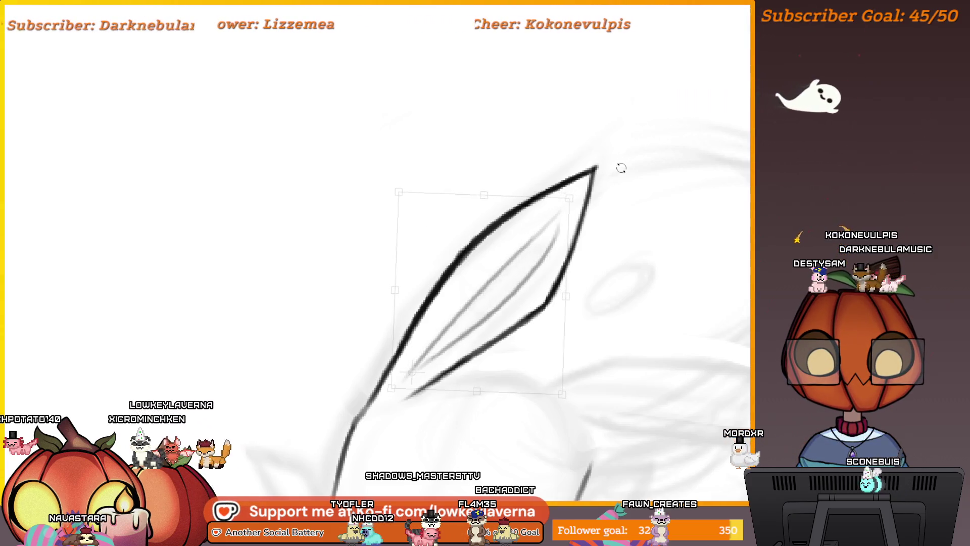
pyautogui.scroll(-5, 634, 151)
pyautogui.moveTo(725, 264)
pyautogui.mouseDown()
pyautogui.moveTo(230, 351)
pyautogui.moveTo(266, 342)
pyautogui.moveTo(394, 264)
pyautogui.moveTo(374, 265)
pyautogui.mouseUp()
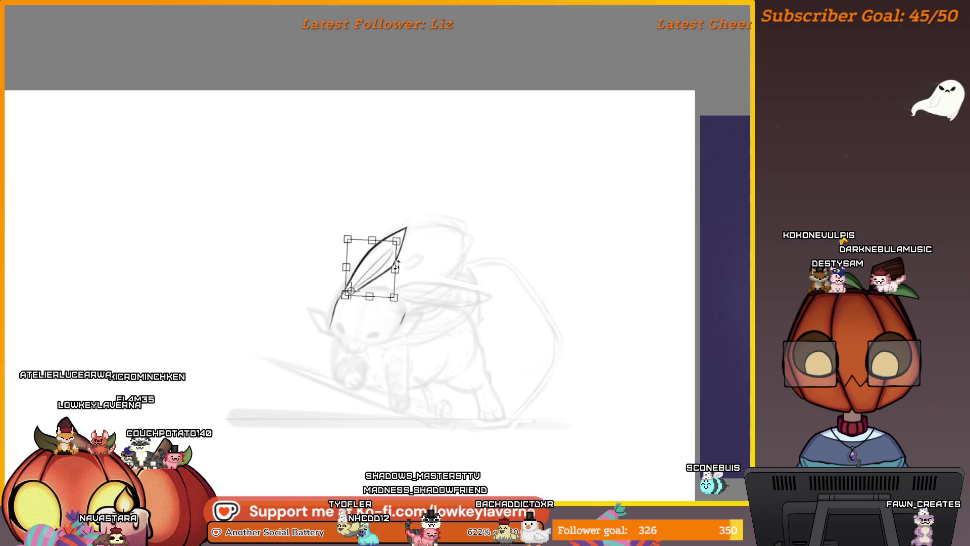
pyautogui.moveTo(410, 225)
pyautogui.mouseDown()
pyautogui.moveTo(415, 215)
pyautogui.moveTo(459, 216)
pyautogui.mouseUp()
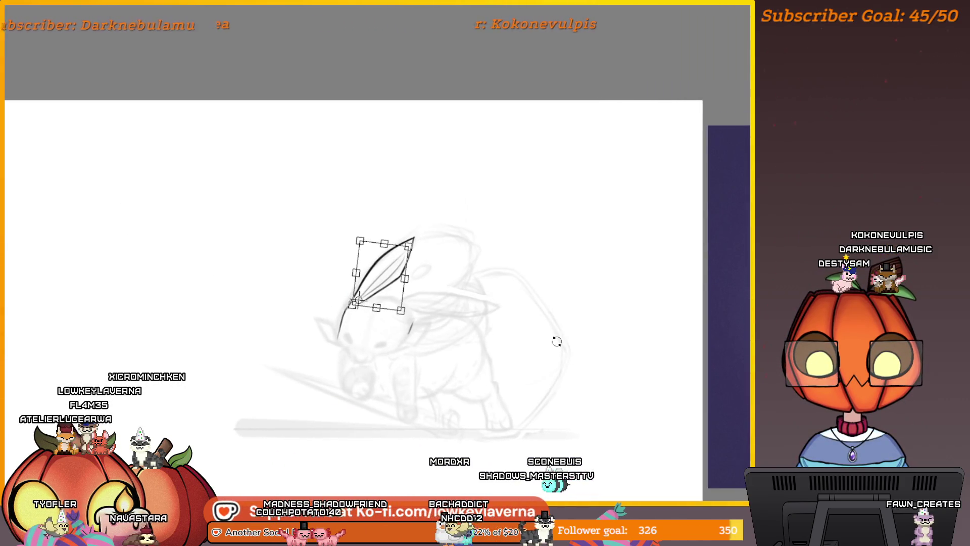
pyautogui.press('m')
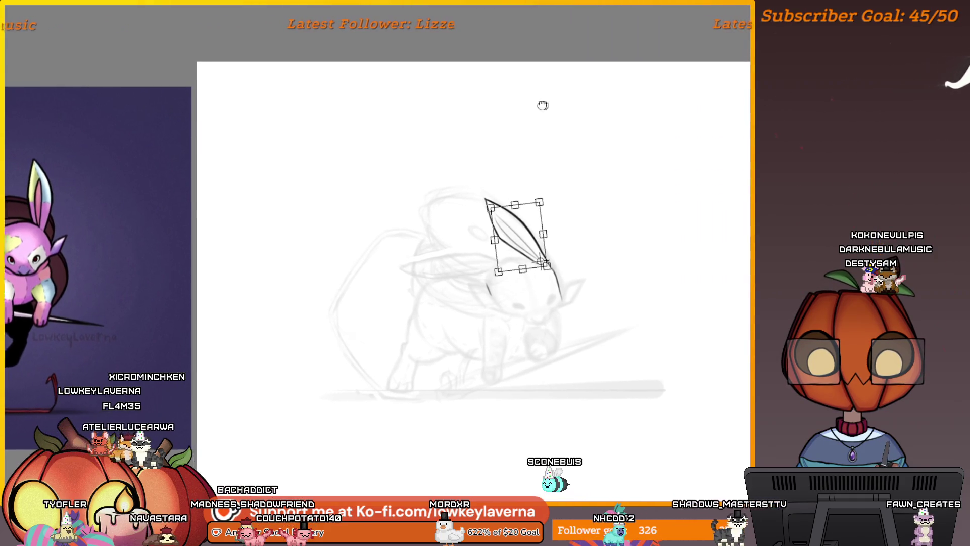
pyautogui.press('Return')
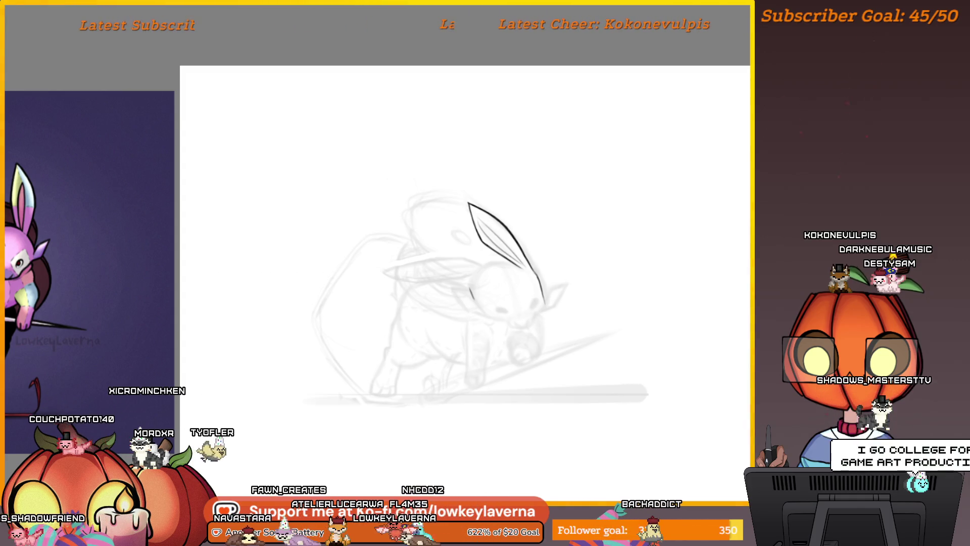
pyautogui.scroll(3, 522, 261)
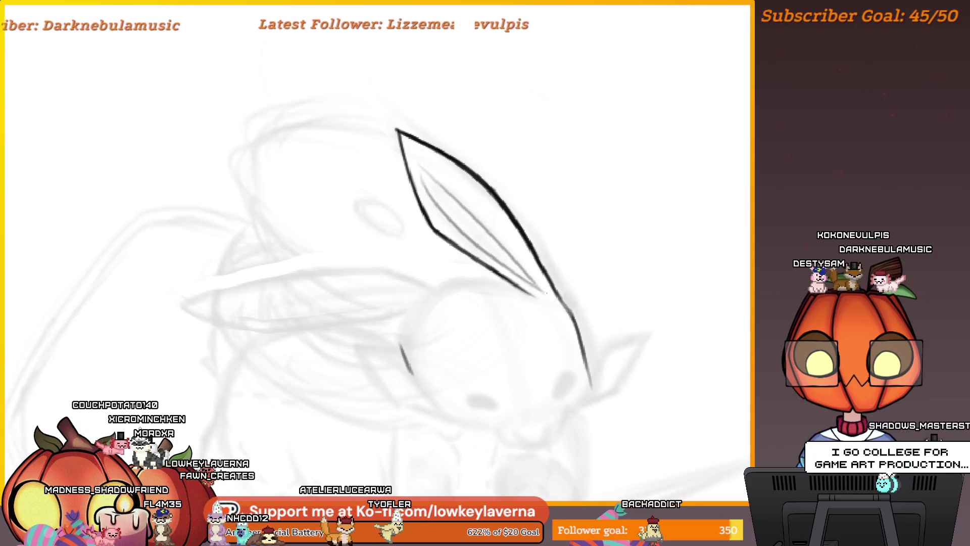
pyautogui.moveTo(531, 281); pyautogui.dragTo(544, 289)
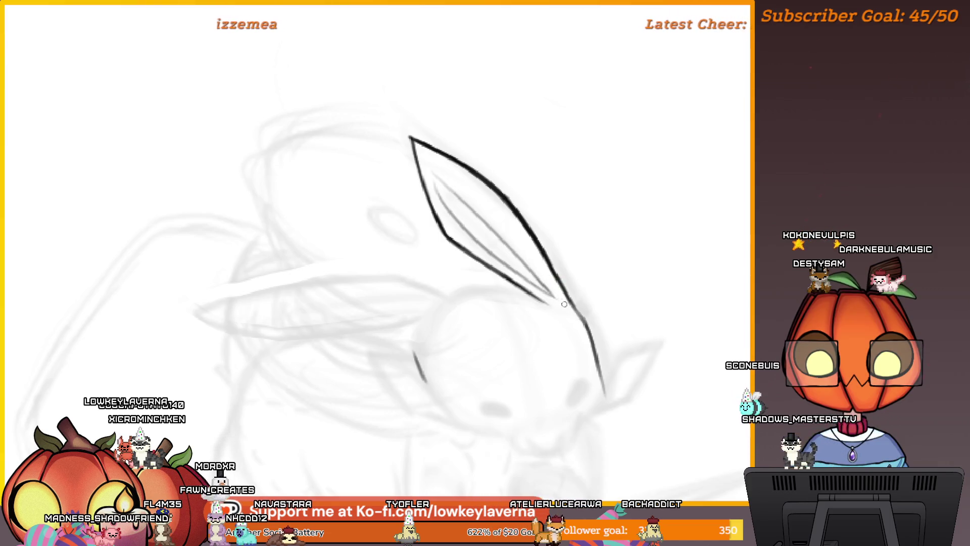
pyautogui.moveTo(524, 242); pyautogui.dragTo(546, 279)
pyautogui.moveTo(466, 169); pyautogui.dragTo(489, 210)
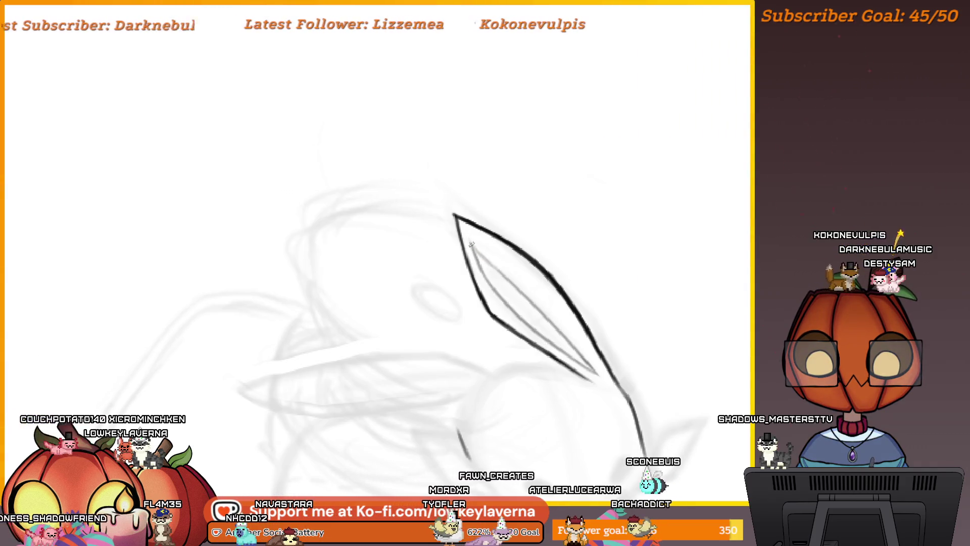
pyautogui.moveTo(498, 275); pyautogui.dragTo(474, 252)
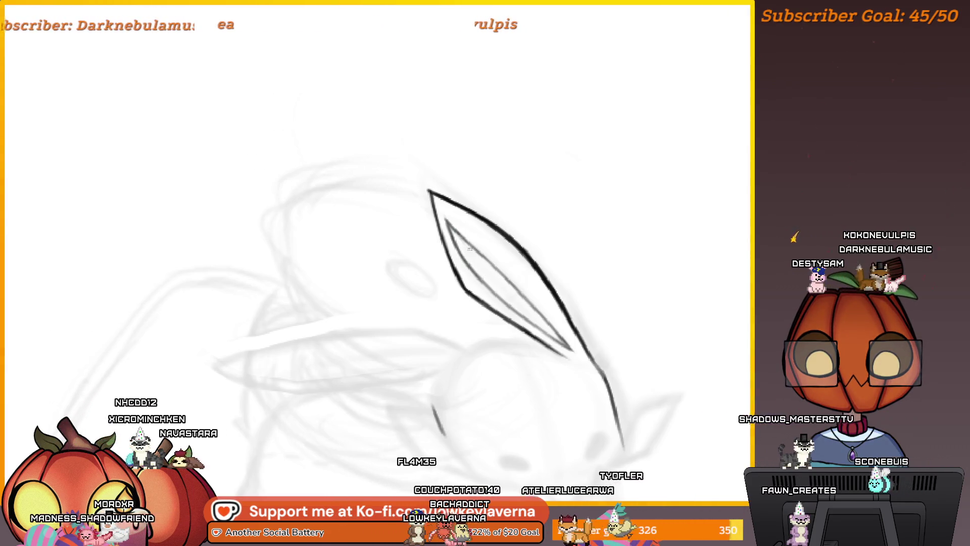
pyautogui.scroll(-3, 494, 200)
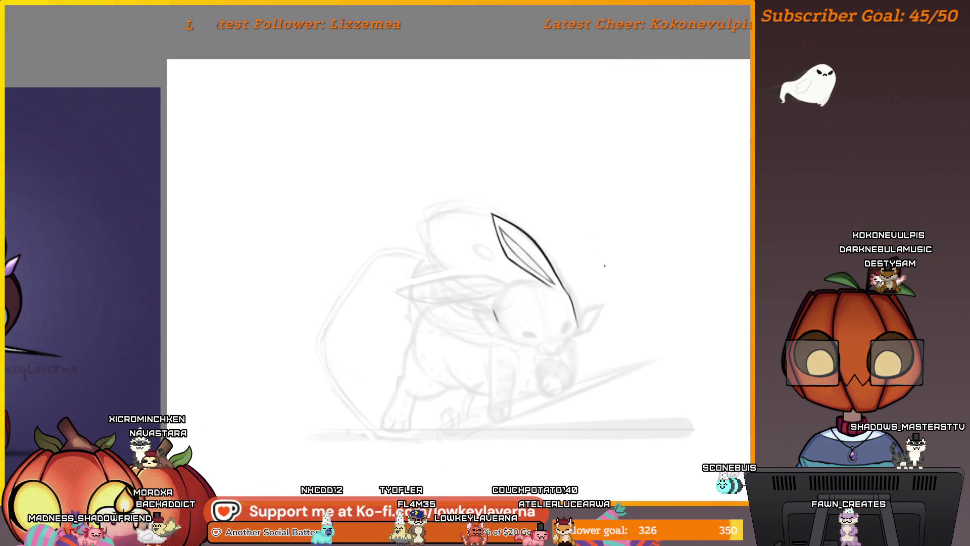
# Step: Copy and paste the inked ear, rotating the copy counter-clockwise and moving it left
pyautogui.scroll(1, 585, 256)
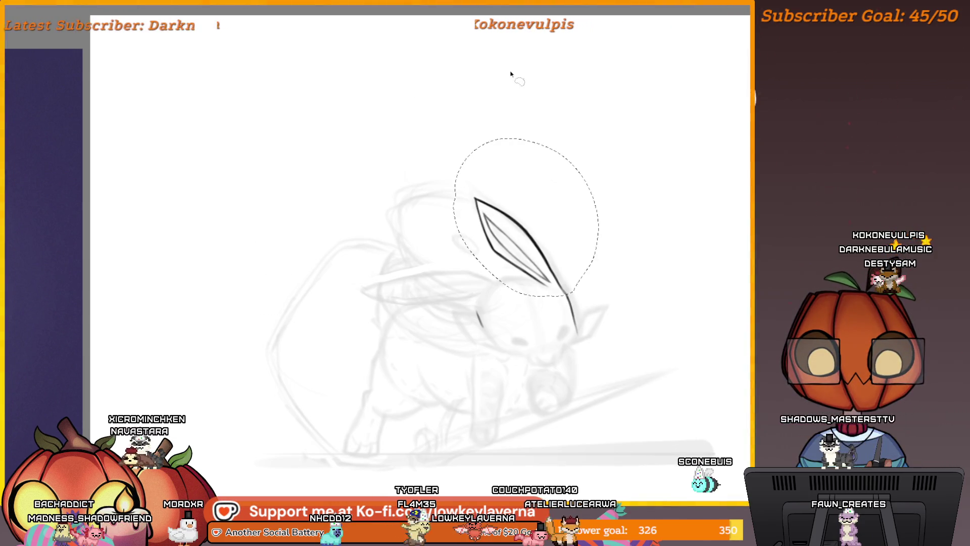
pyautogui.hotkey('ctrl', 't')
pyautogui.press('Return')
pyautogui.hotkey('ctrl', 'c')
pyautogui.hotkey('ctrl', 'v')
pyautogui.hotkey('ctrl', 't')
pyautogui.moveTo(582, 242)
pyautogui.mouseDown()
pyautogui.moveTo(609, 221)
pyautogui.moveTo(559, 201)
pyautogui.mouseUp()
pyautogui.moveTo(508, 297); pyautogui.dragTo(450, 296)
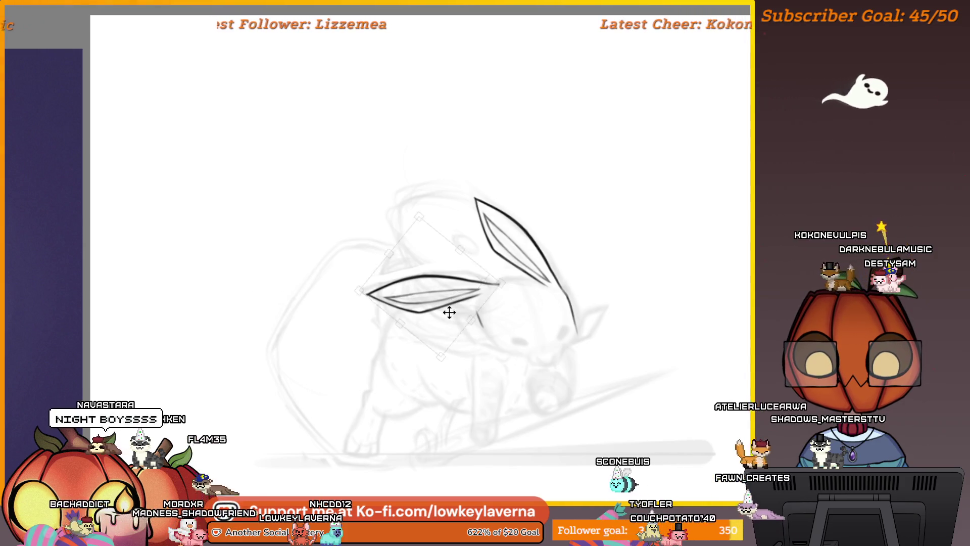
pyautogui.press('Return')
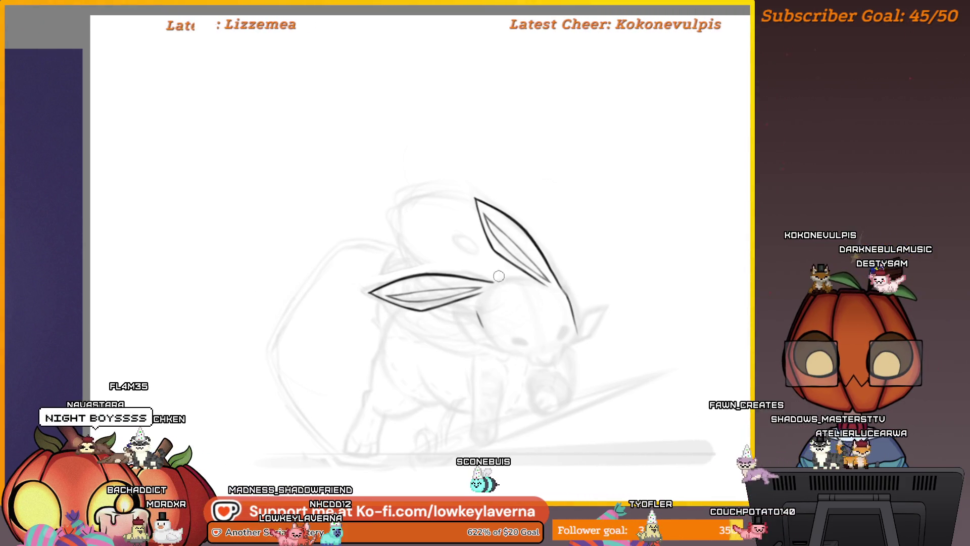
# Step: Readjust the left ear's position and tilt so it slopes down-right
pyautogui.hotkey('ctrl', 't')
pyautogui.moveTo(460, 296); pyautogui.dragTo(469, 303)
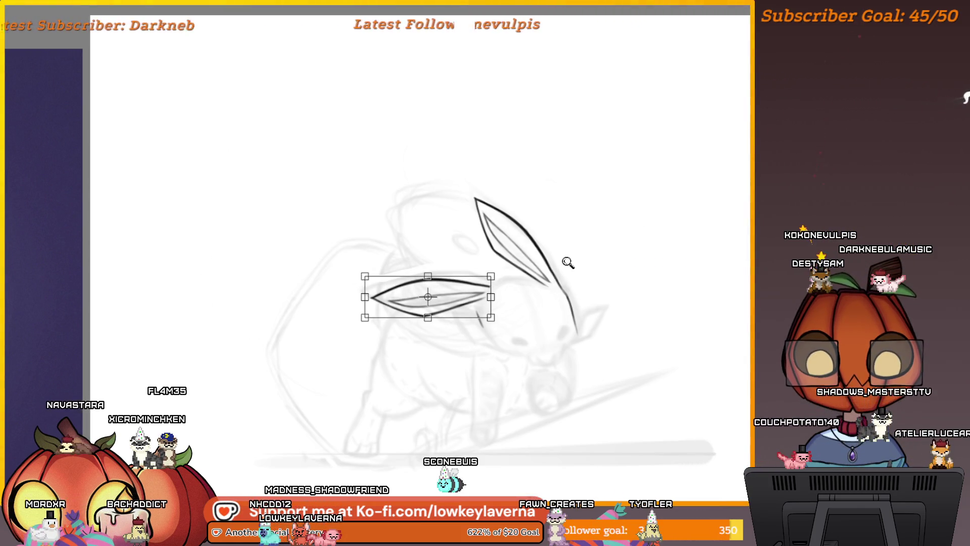
pyautogui.scroll(-1, 545, 309)
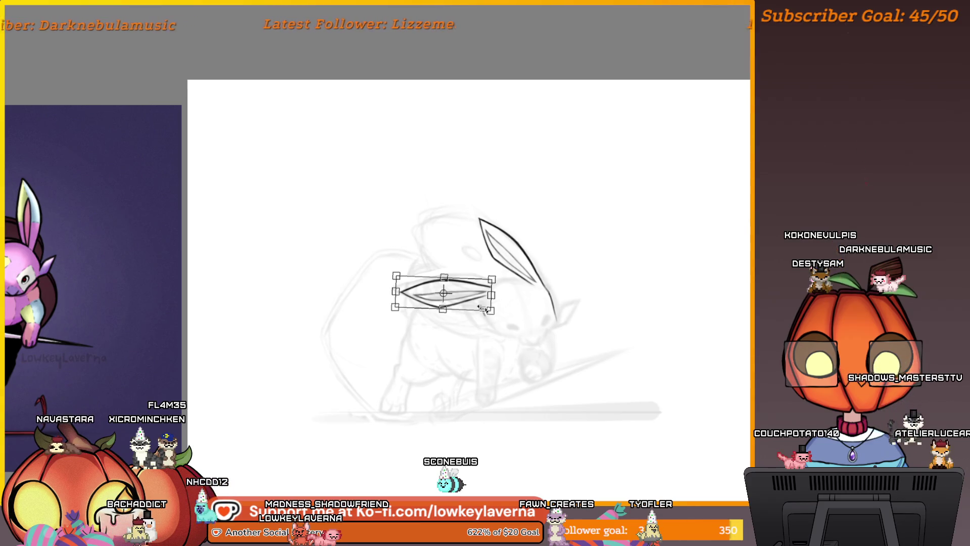
pyautogui.moveTo(447, 298)
pyautogui.mouseDown()
pyautogui.moveTo(474, 297)
pyautogui.moveTo(474, 286)
pyautogui.mouseUp()
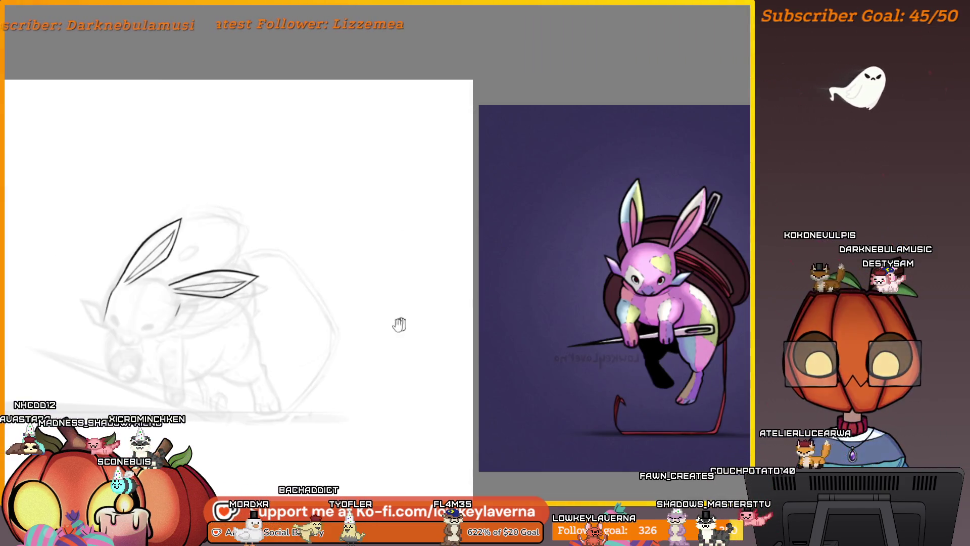
# Step: Draw a curved line linking the two ear bases, redrawing it once
pyautogui.click(398, 323)
pyautogui.click(629, 178)
pyautogui.click(629, 178)
pyautogui.moveTo(730, 277); pyautogui.dragTo(419, 248)
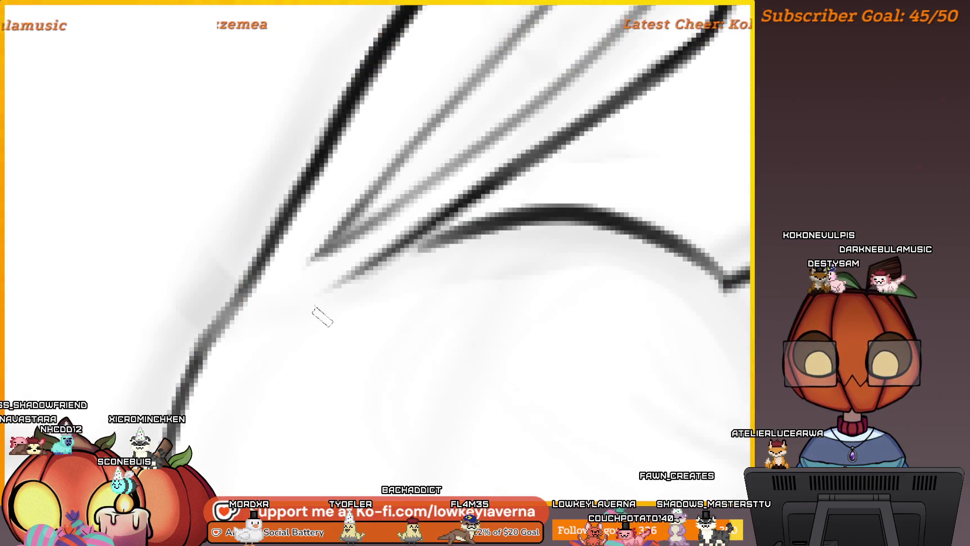
pyautogui.hotkey('ctrl', 'z')
pyautogui.moveTo(727, 275); pyautogui.dragTo(392, 252)
pyautogui.keyDown('alt'); pyautogui.click(529, 394); pyautogui.keyUp('alt')
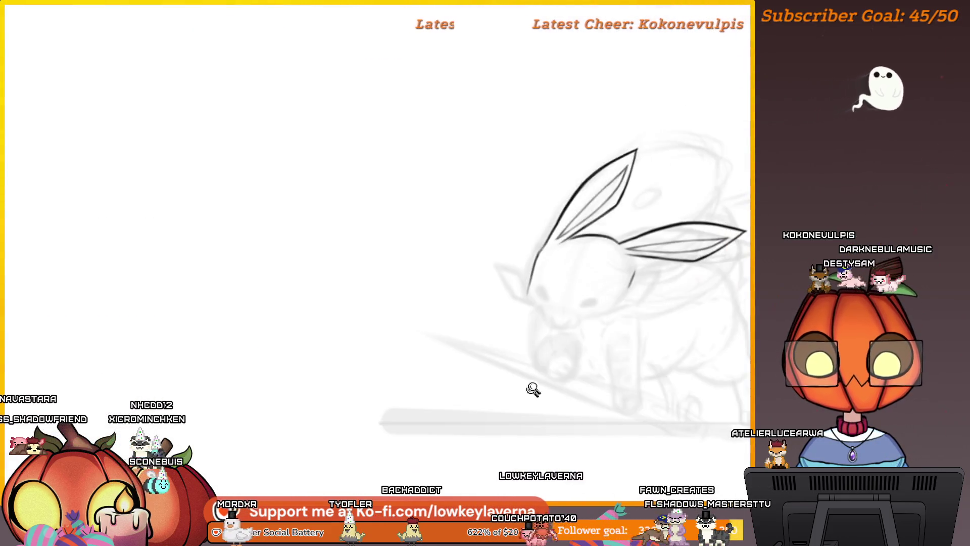
pyautogui.keyDown('alt'); pyautogui.click(635, 297); pyautogui.keyUp('alt')
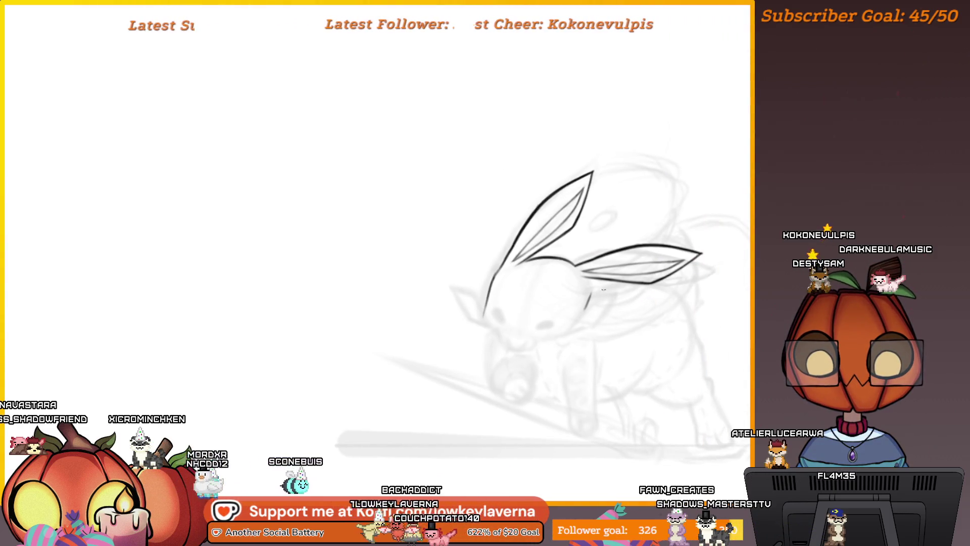
# Step: Add short lines below the ear junction and mirror the view to check proportions
pyautogui.click(520, 263)
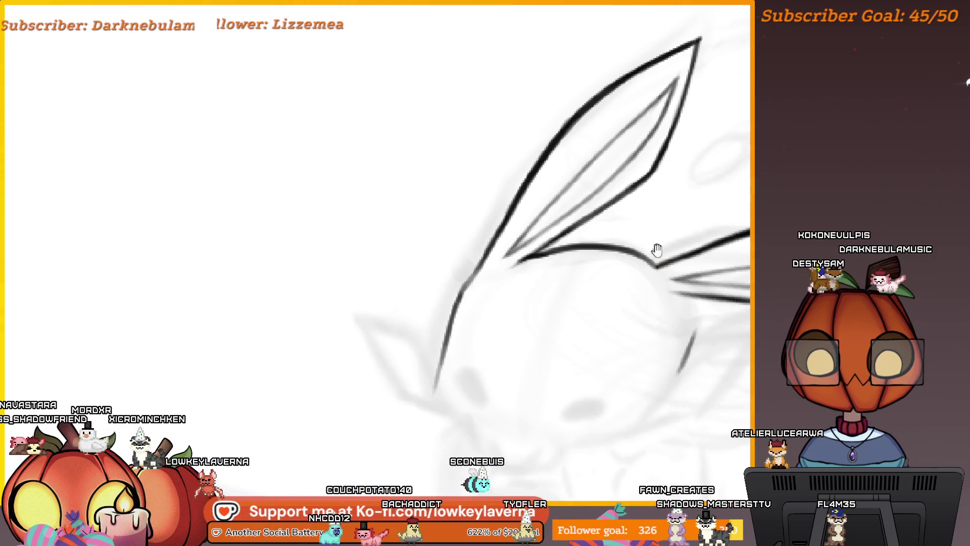
pyautogui.moveTo(657, 248); pyautogui.dragTo(569, 244)
pyautogui.scroll(-3, 569, 223)
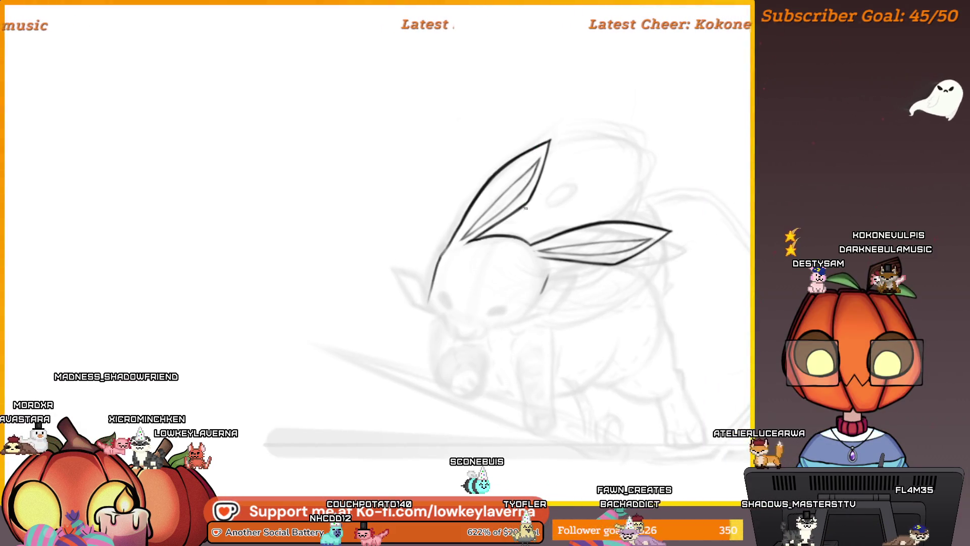
pyautogui.scroll(3, 524, 204)
pyautogui.moveTo(533, 241); pyautogui.dragTo(492, 258)
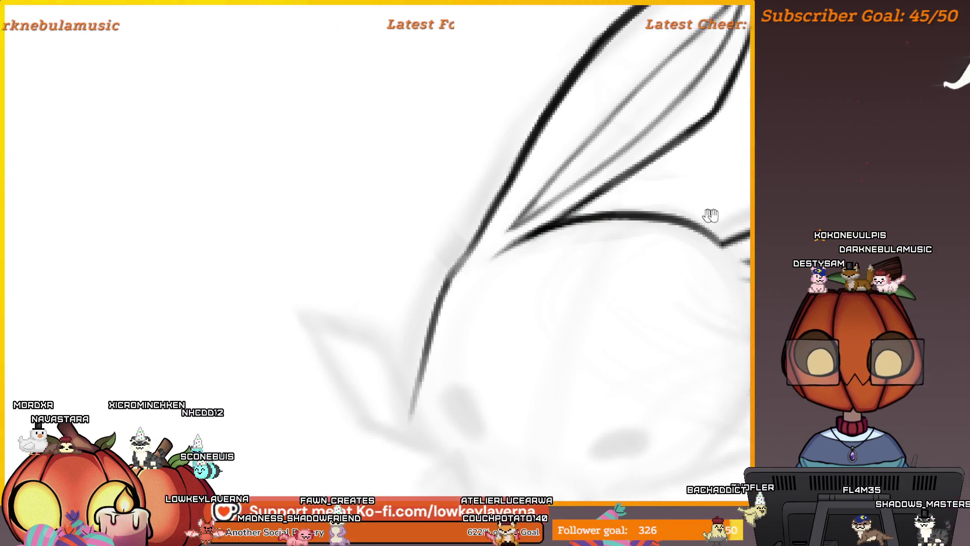
pyautogui.moveTo(697, 212); pyautogui.dragTo(550, 187)
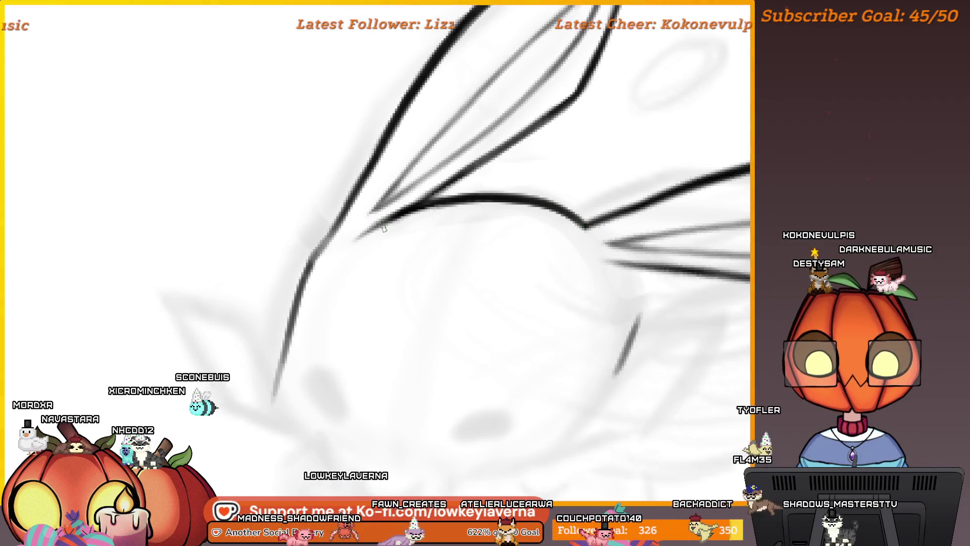
pyautogui.scroll(-5, 581, 227)
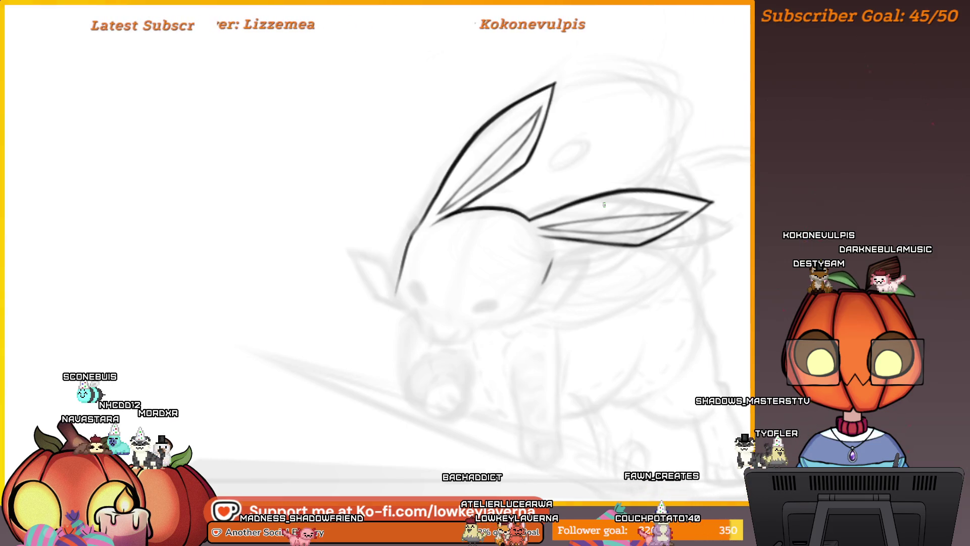
pyautogui.press('h')
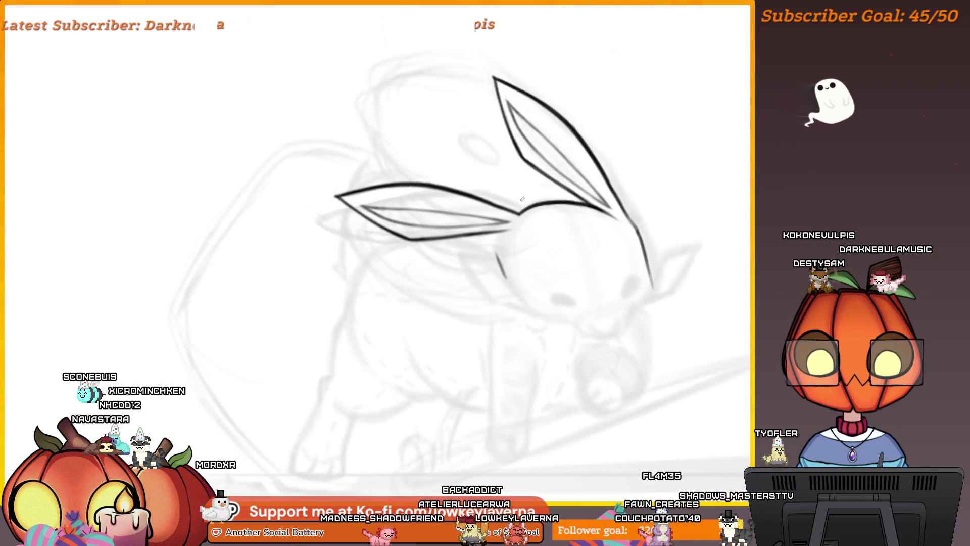
pyautogui.moveTo(510, 228); pyautogui.dragTo(498, 254)
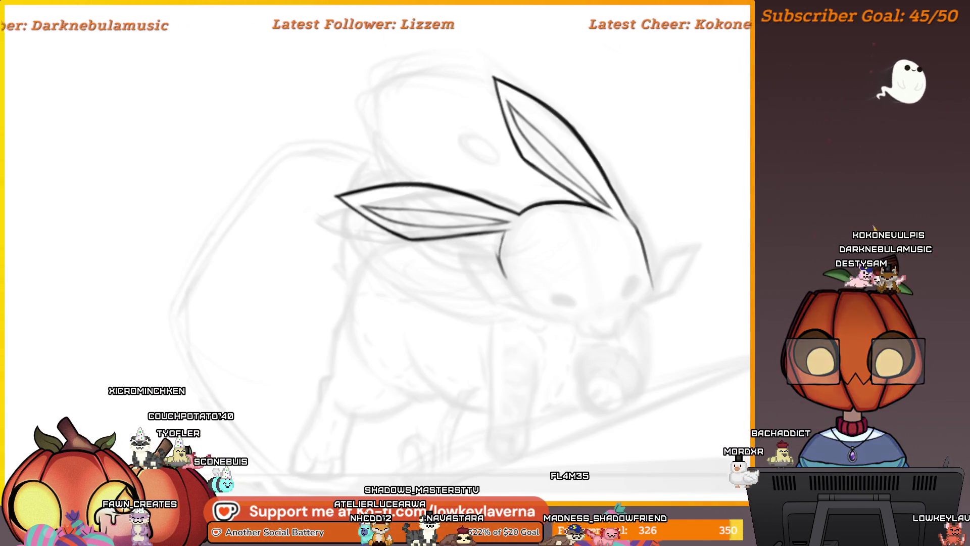
# Step: Pan, zoom and rotate the view so the ear points upright on screen
pyautogui.moveTo(557, 240); pyautogui.dragTo(577, 250)
pyautogui.scroll(2, 577, 250)
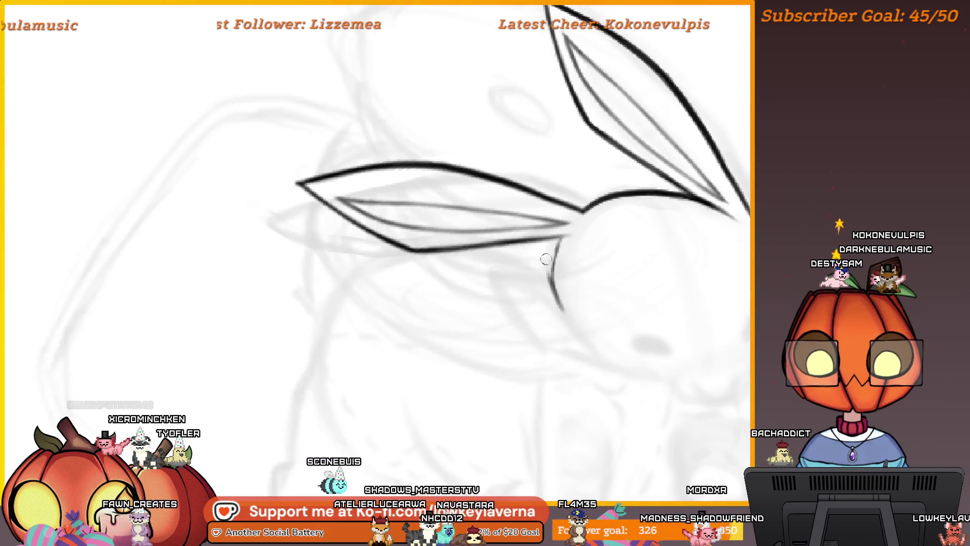
pyautogui.moveTo(559, 196); pyautogui.dragTo(556, 237)
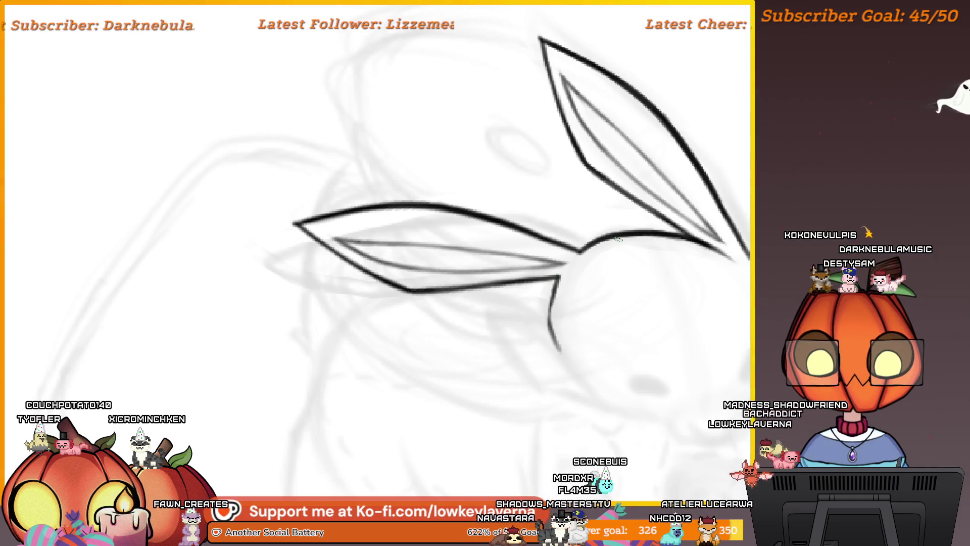
pyautogui.moveTo(618, 239)
pyautogui.mouseDown()
pyautogui.moveTo(286, 320)
pyautogui.moveTo(692, 325)
pyautogui.moveTo(703, 301)
pyautogui.mouseUp()
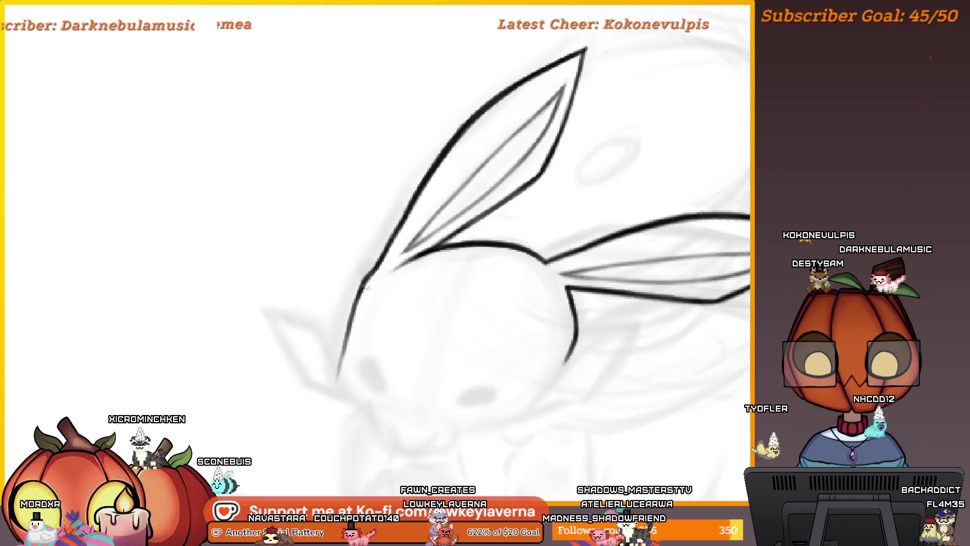
# Step: Mirror the view horizontally to check the proportions of the rabbit's head outline
pyautogui.moveTo(338, 392); pyautogui.dragTo(461, 315)
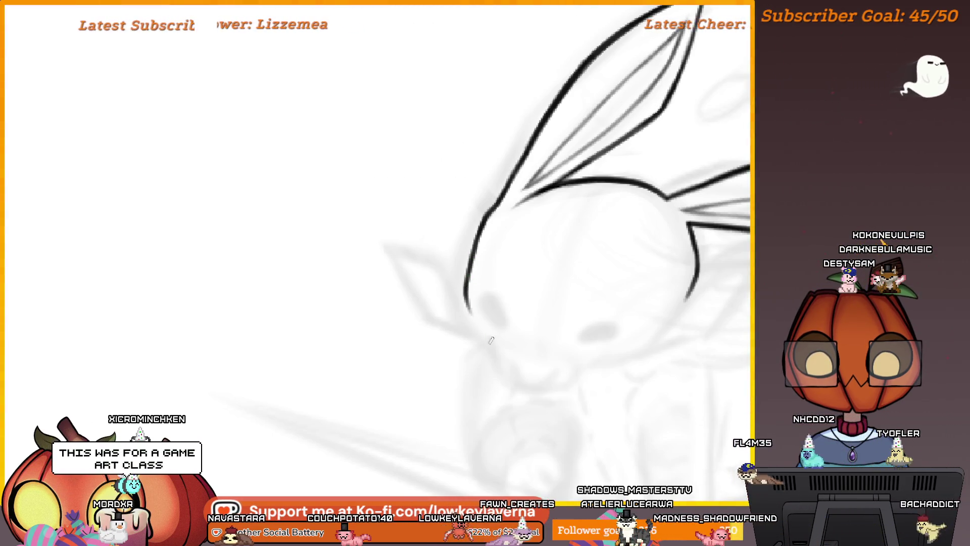
pyautogui.scroll(6, 715, 253)
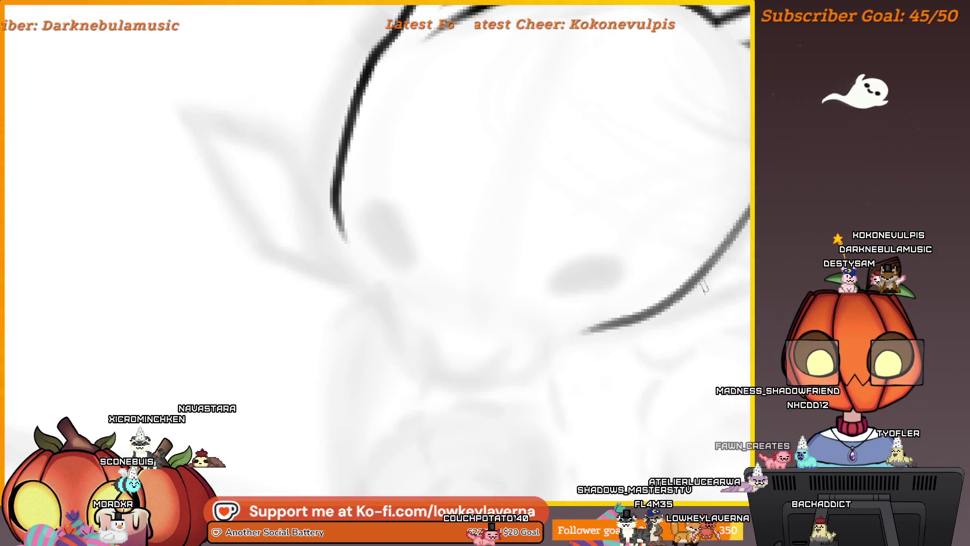
pyautogui.scroll(2, 702, 287)
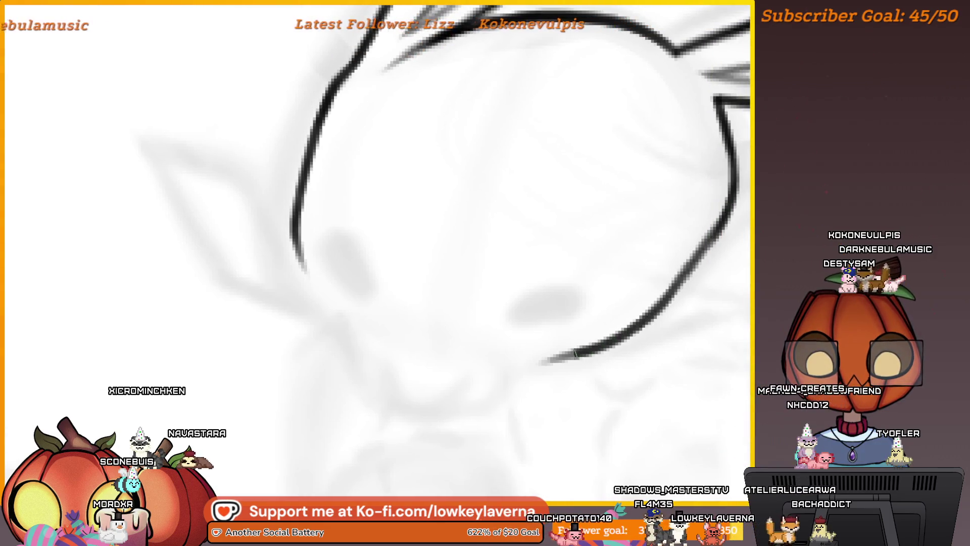
pyautogui.scroll(-3, 583, 312)
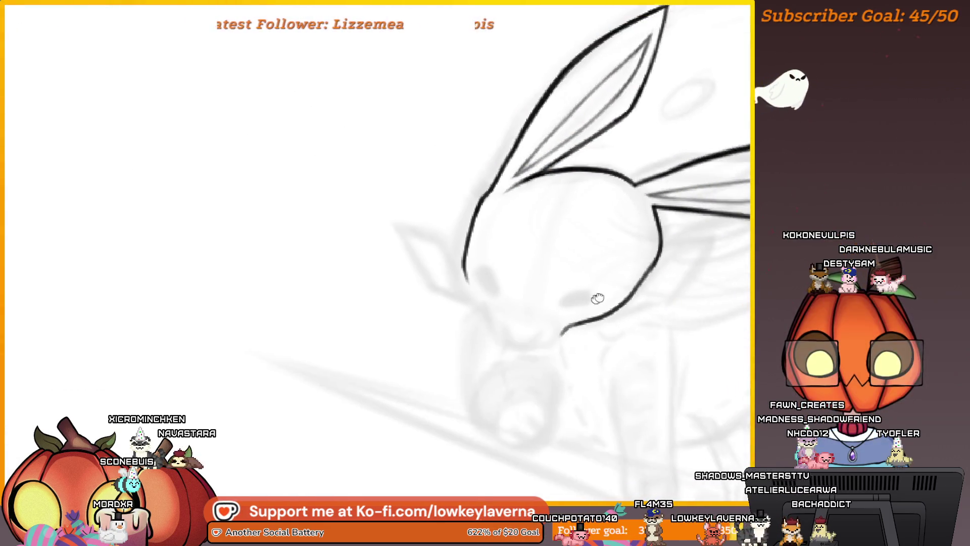
pyautogui.press('h')
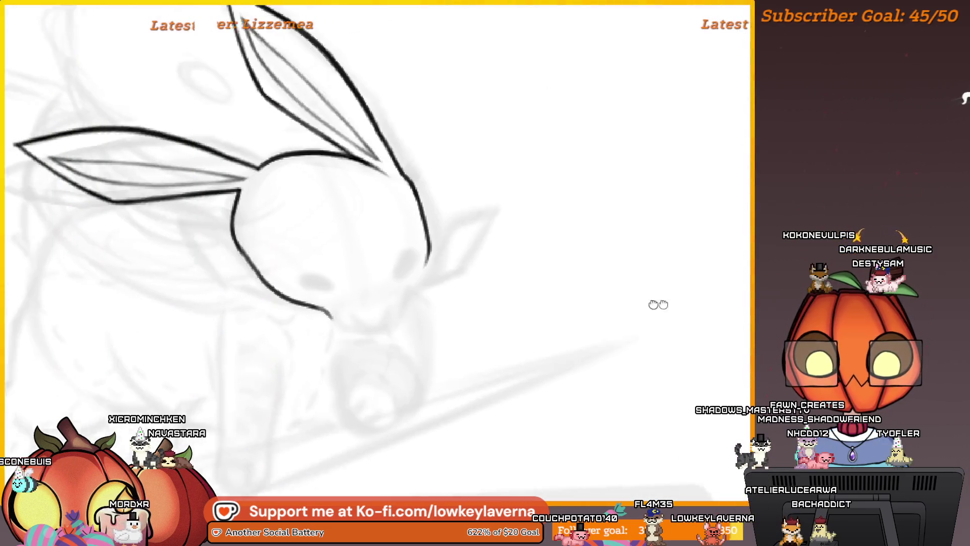
pyautogui.scroll(-3, 651, 251)
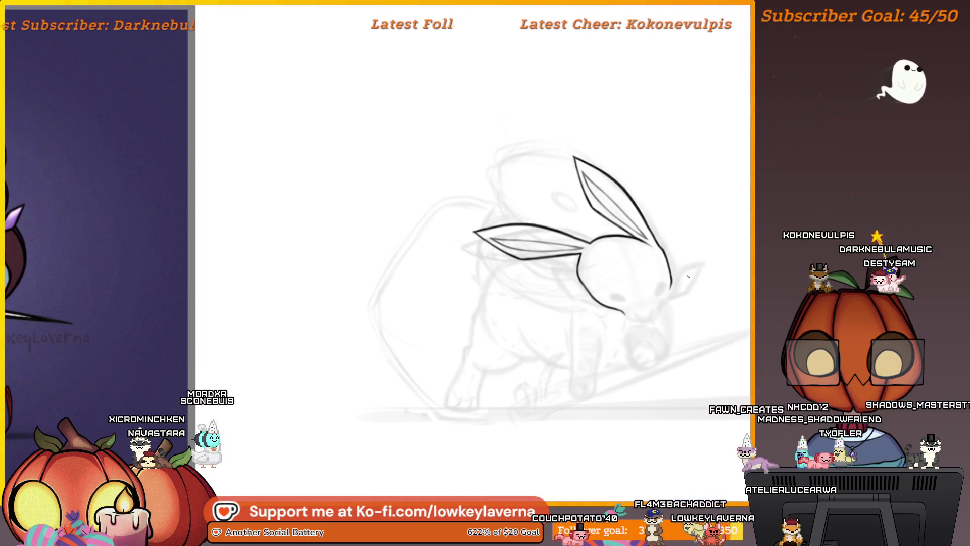
pyautogui.scroll(5, 689, 275)
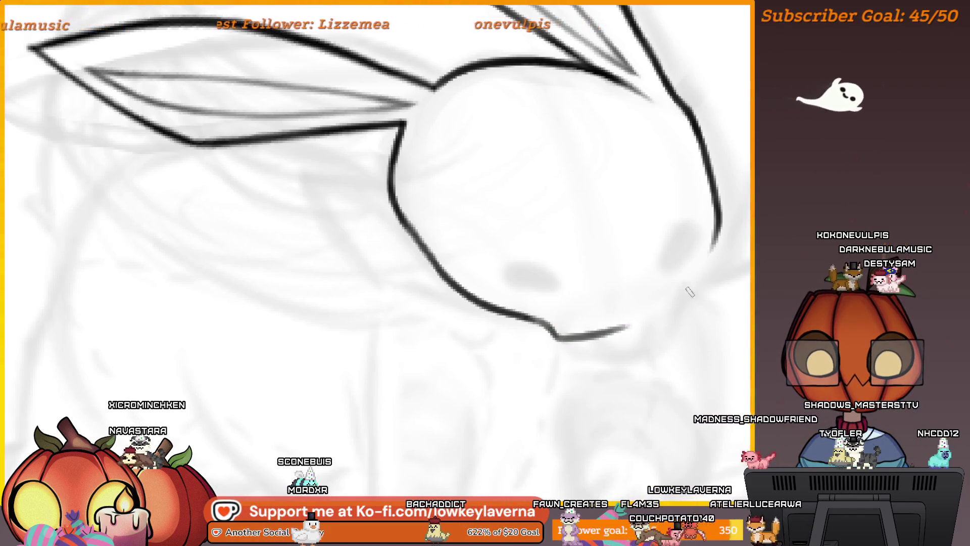
# Step: Pan along the rabbit's head down to the snout and chin
pyautogui.moveTo(716, 242); pyautogui.dragTo(684, 257)
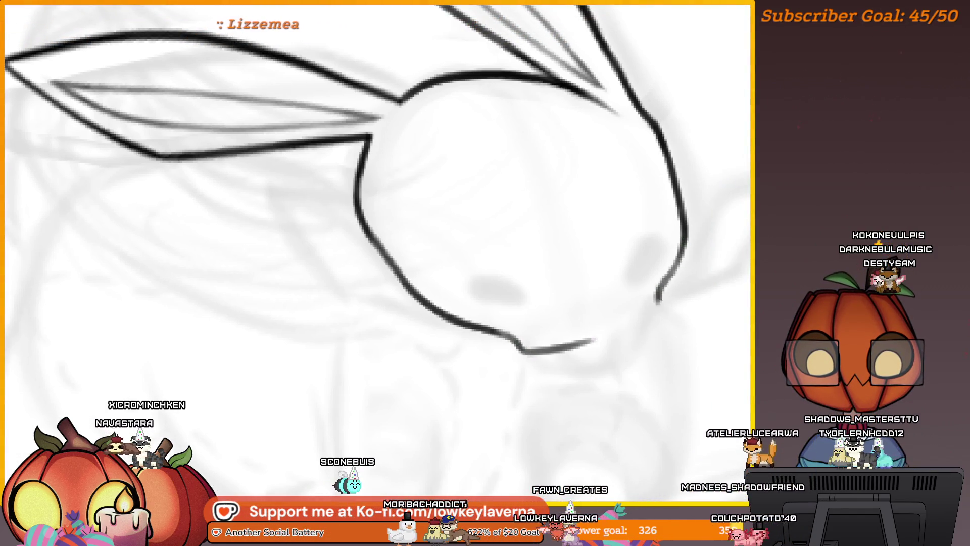
pyautogui.moveTo(651, 313); pyautogui.dragTo(677, 299)
pyautogui.moveTo(566, 327); pyautogui.dragTo(619, 313)
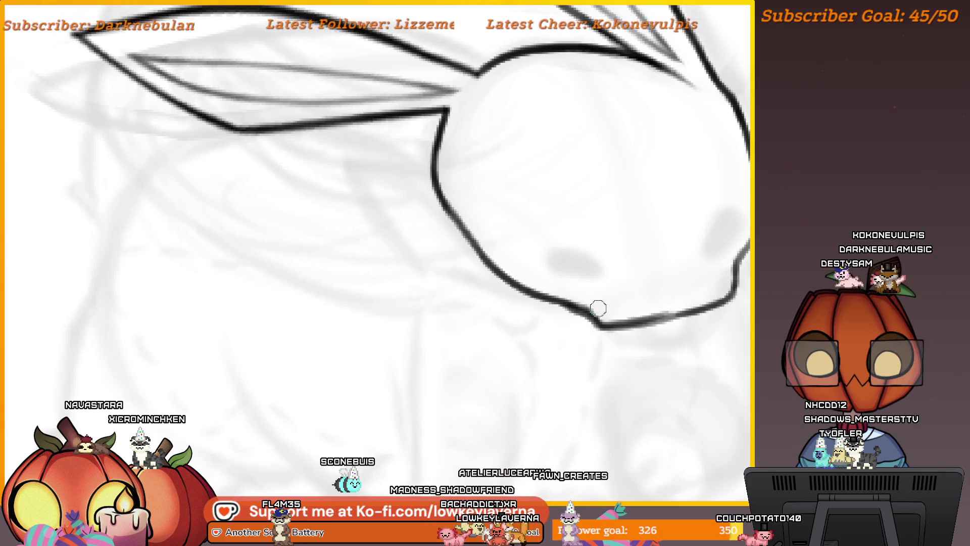
pyautogui.moveTo(598, 351); pyautogui.dragTo(604, 370)
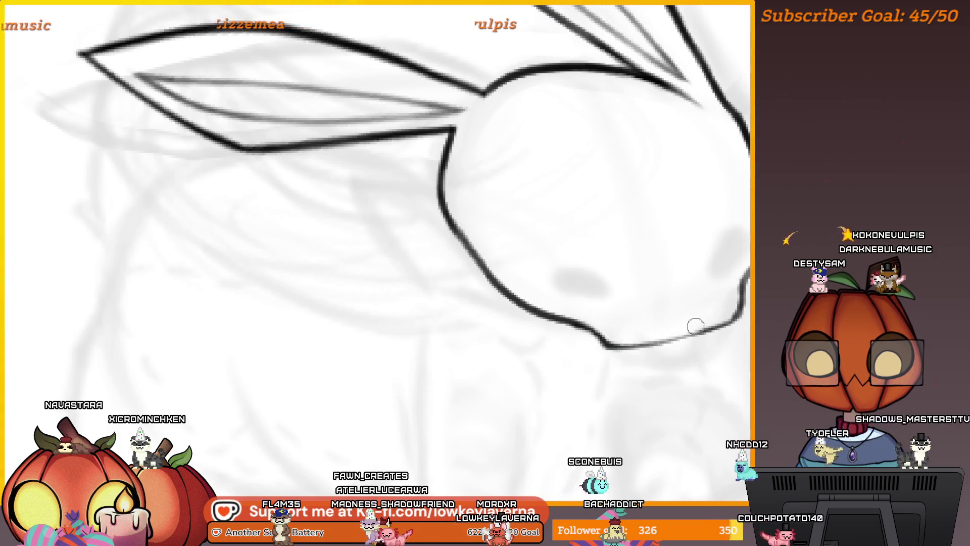
pyautogui.scroll(-5, 687, 329)
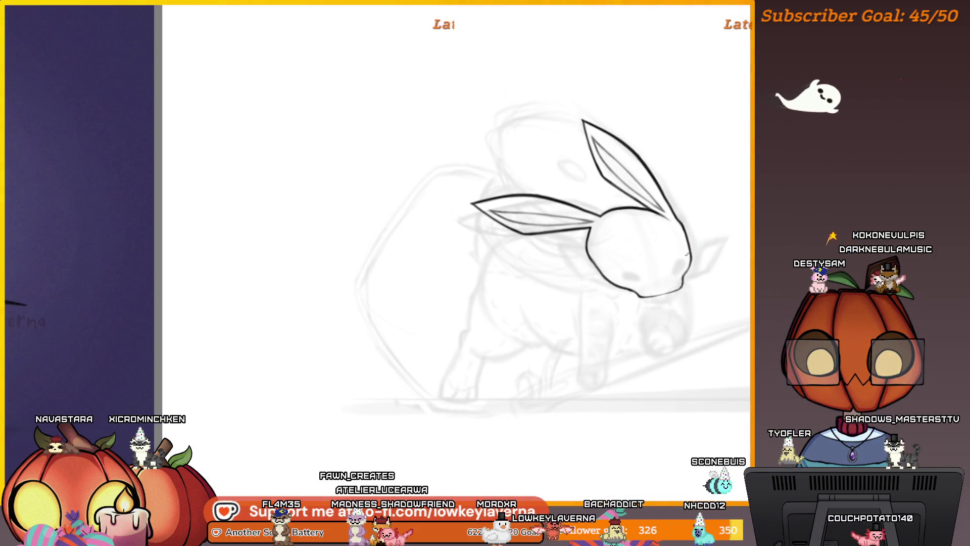
# Step: Let the canvas fill the whole window, inspect the lines, then mirror the view back to normal
pyautogui.press('Tab')
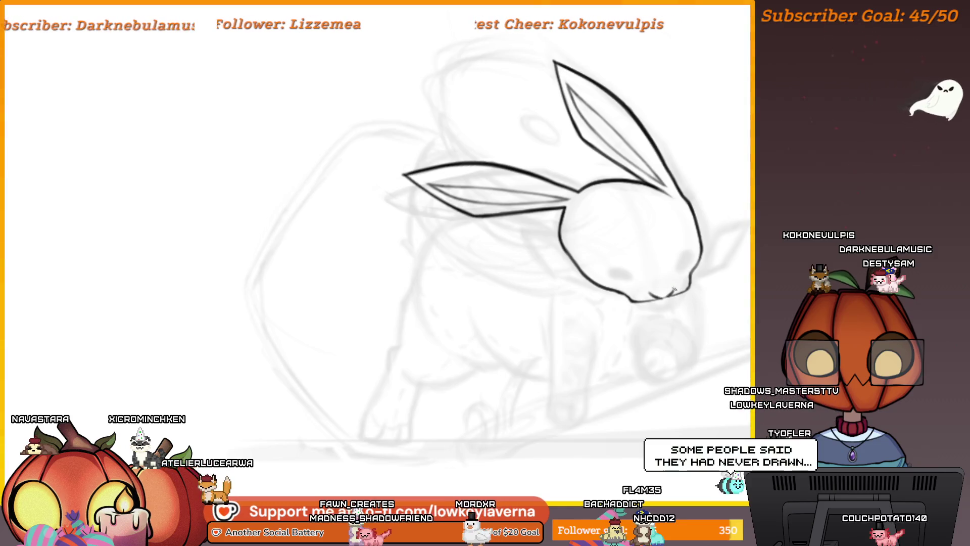
pyautogui.scroll(5, 652, 295)
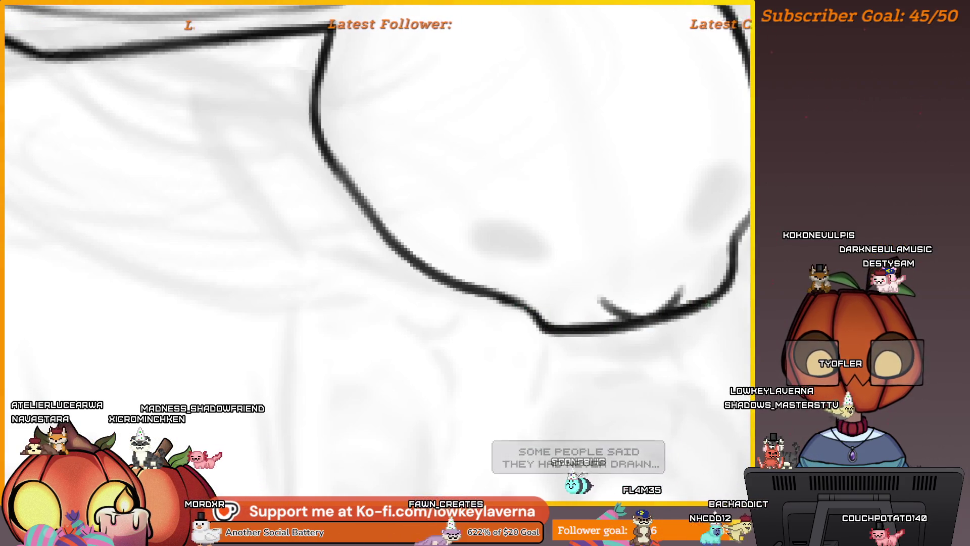
pyautogui.scroll(-5, 537, 319)
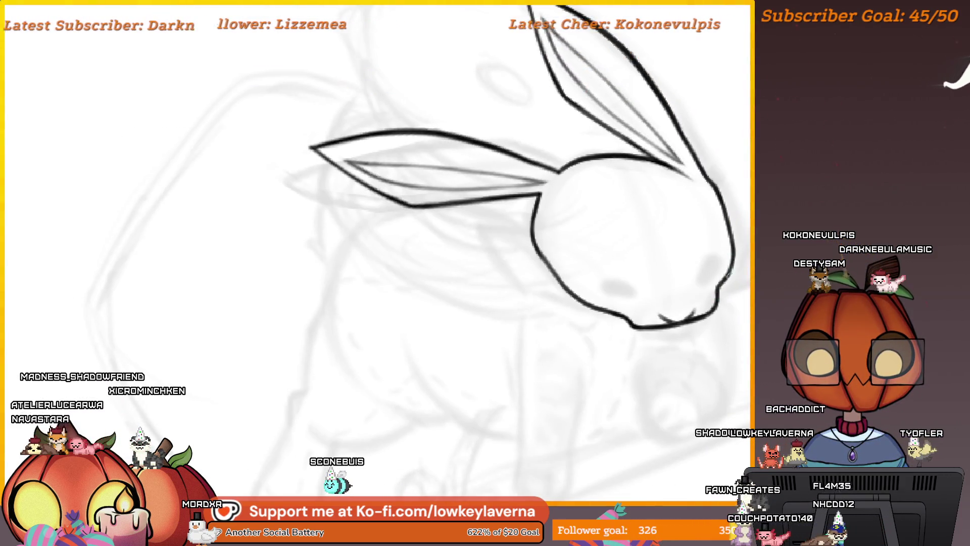
pyautogui.scroll(-3, 613, 238)
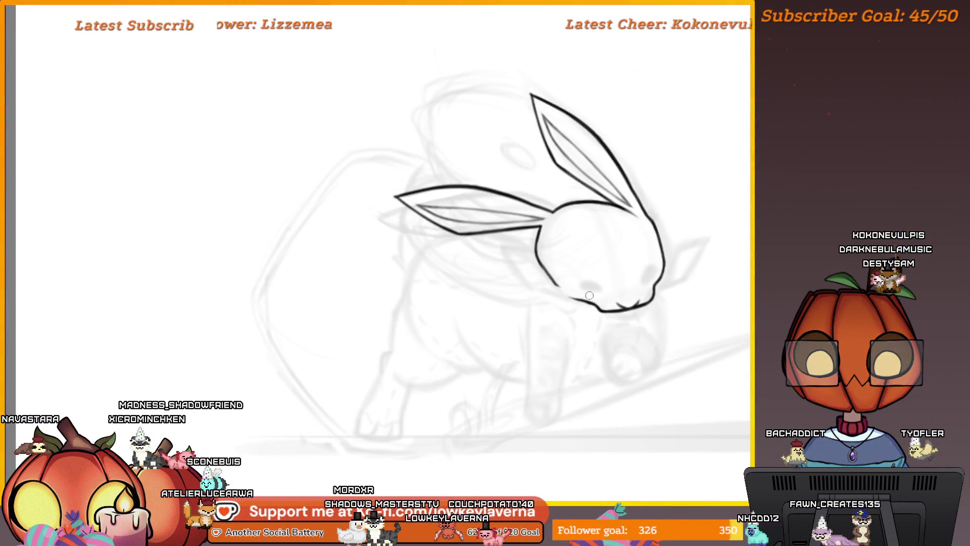
pyautogui.scroll(2, 678, 251)
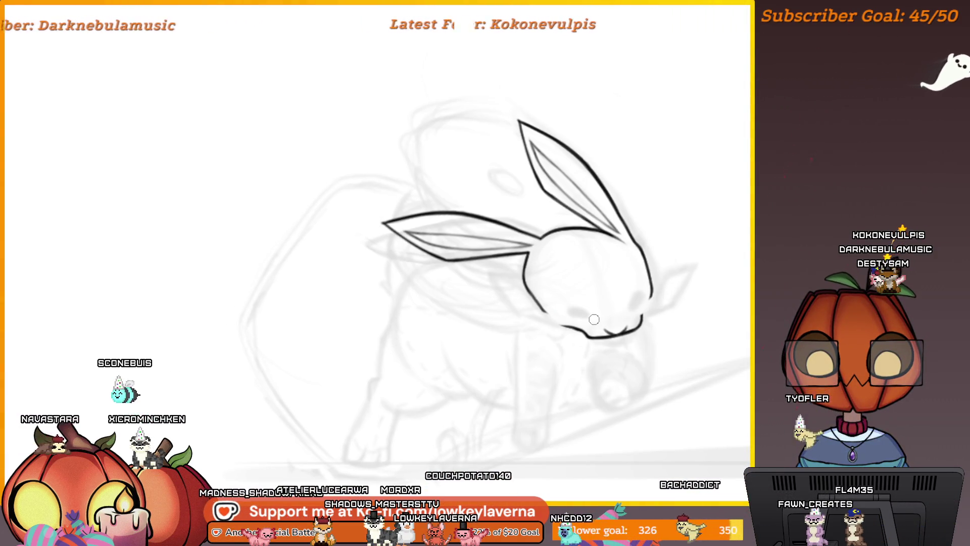
pyautogui.scroll(2, 544, 291)
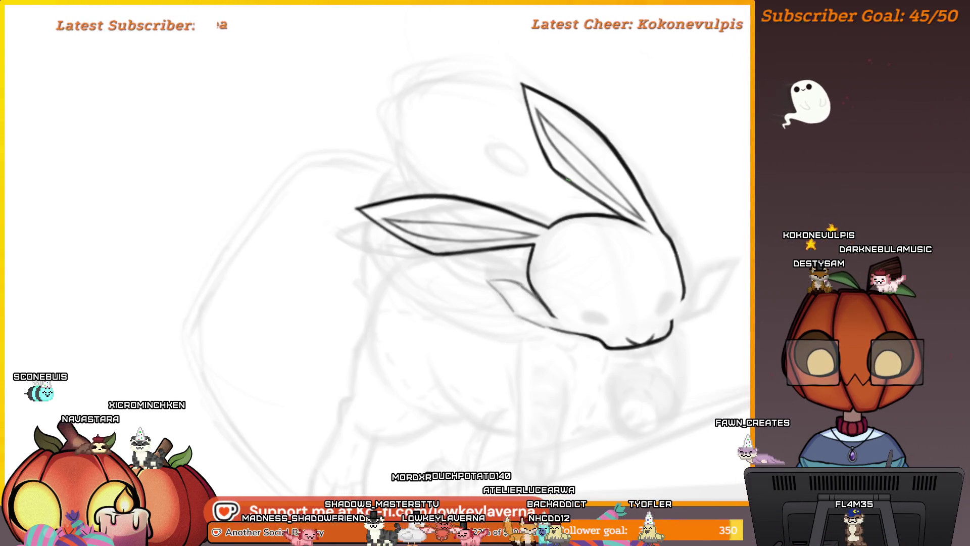
pyautogui.press('m')
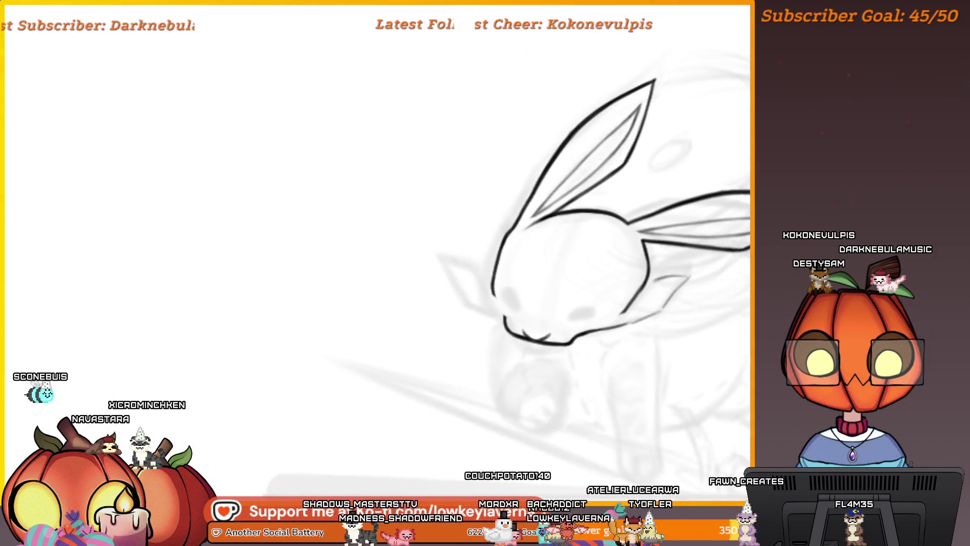
# Step: Ink the cheek tuft line extending out to the right of the head
pyautogui.moveTo(638, 302); pyautogui.dragTo(683, 288)
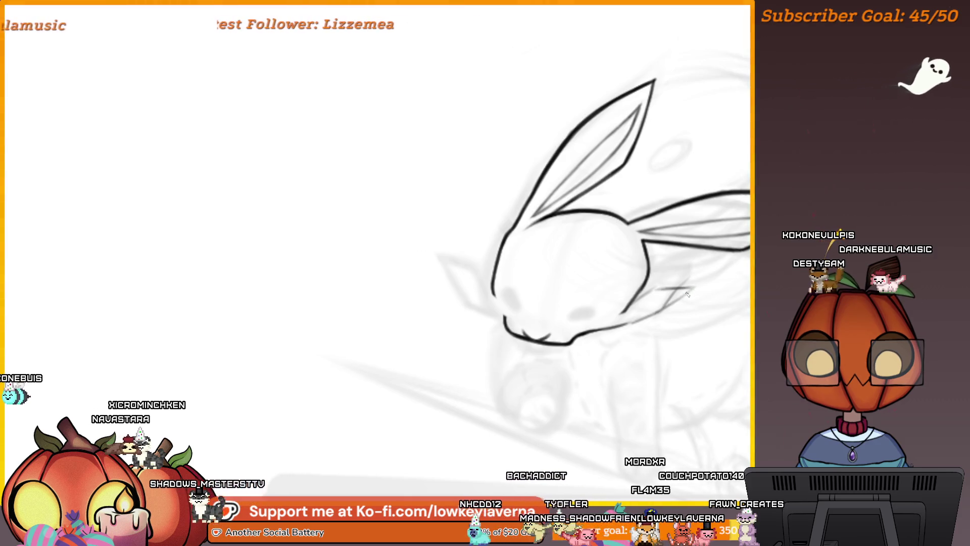
pyautogui.scroll(-2, 689, 293)
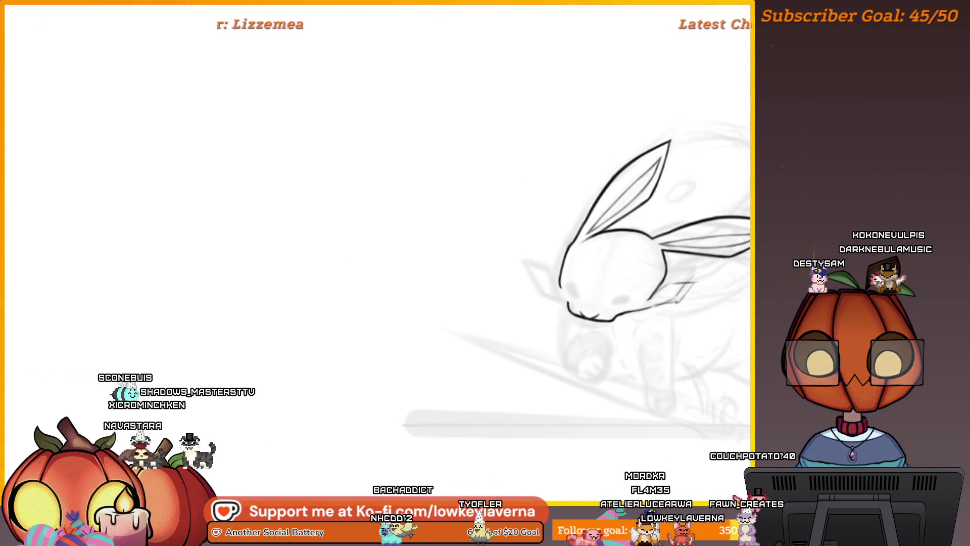
pyautogui.scroll(-3, 657, 283)
# Step: Compare the rabbit's head with the purple reference painting
pyautogui.moveTo(647, 404); pyautogui.dragTo(344, 366)
pyautogui.moveTo(274, 336); pyautogui.dragTo(725, 329)
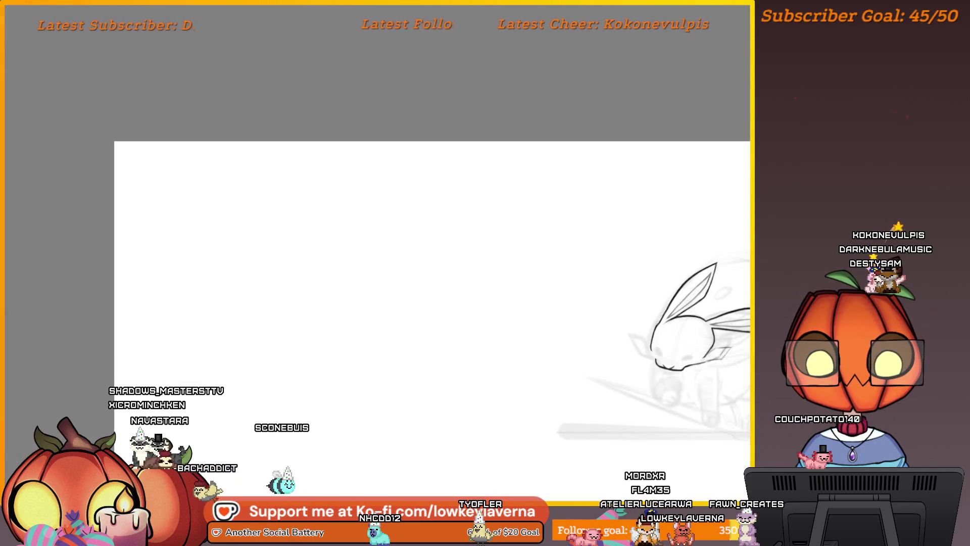
pyautogui.scroll(5, 725, 328)
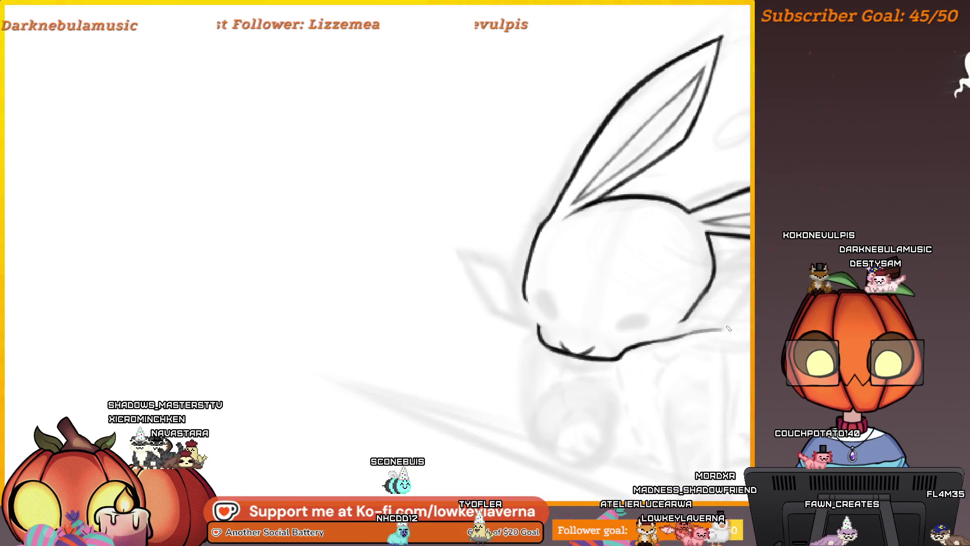
pyautogui.moveTo(727, 328); pyautogui.dragTo(714, 331)
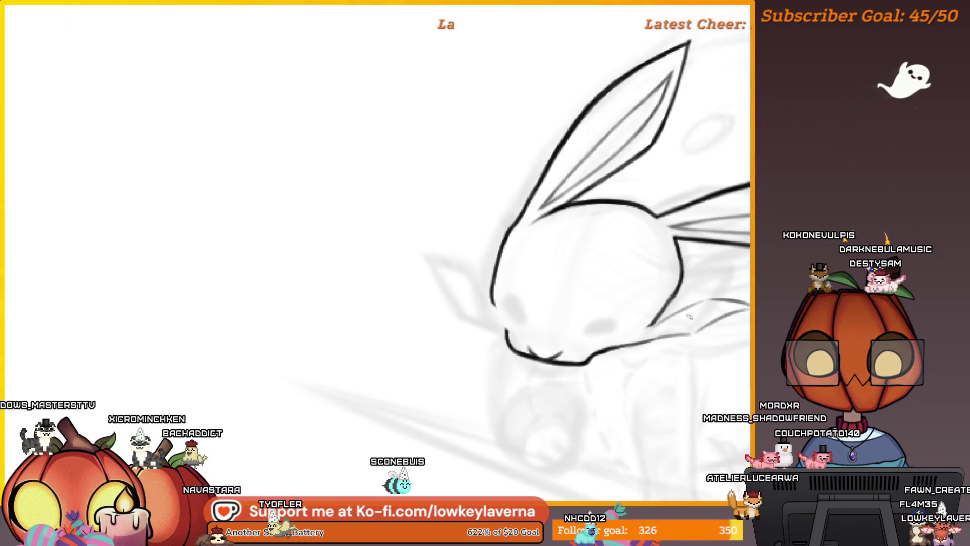
pyautogui.scroll(-5, 688, 316)
pyautogui.moveTo(689, 317)
pyautogui.mouseDown()
pyautogui.moveTo(245, 302)
pyautogui.moveTo(30, 379)
pyautogui.moveTo(510, 323)
pyautogui.mouseUp()
pyautogui.scroll(3, 662, 257)
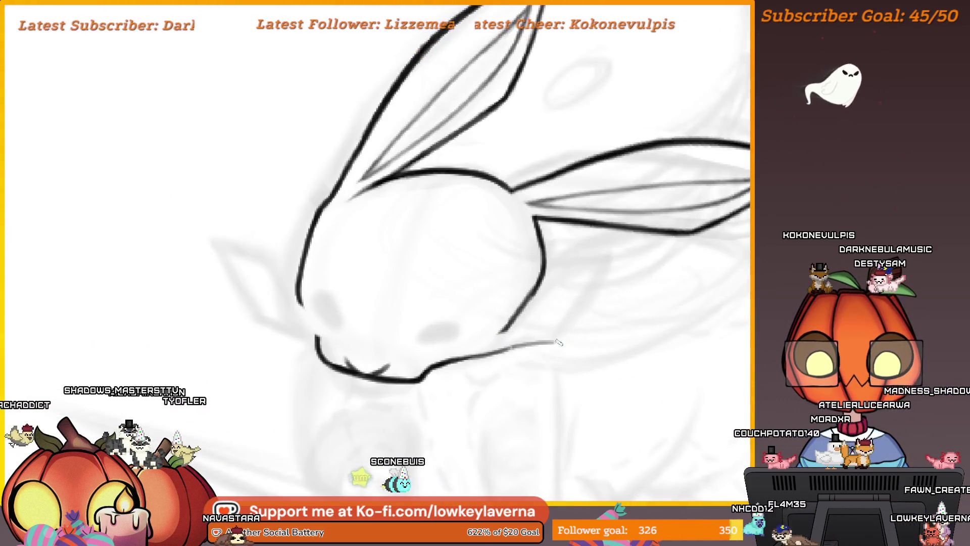
pyautogui.scroll(-4, 634, 279)
pyautogui.moveTo(590, 356)
pyautogui.mouseDown()
pyautogui.moveTo(134, 336)
pyautogui.moveTo(607, 316)
pyautogui.mouseUp()
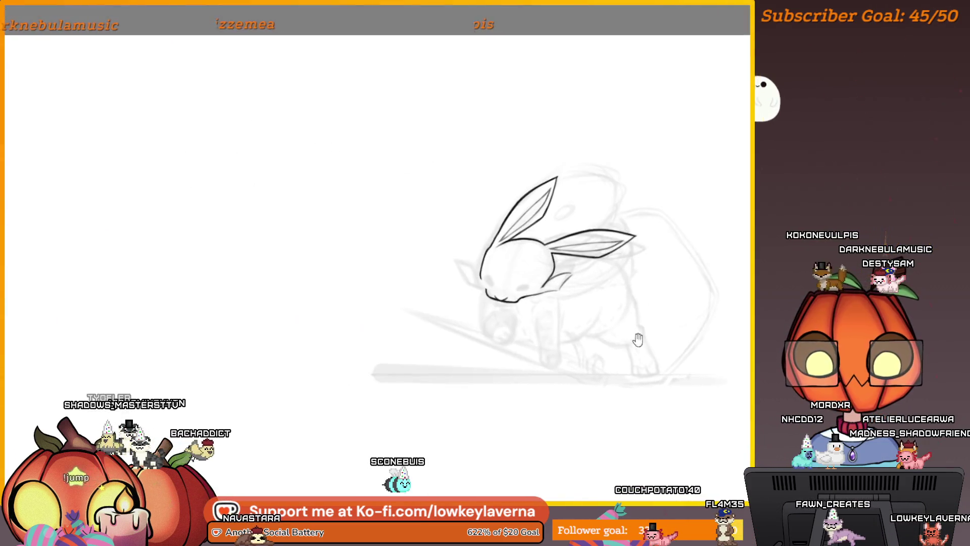
# Step: Lasso-select the new cheek tuft for reshaping
pyautogui.scroll(3, 630, 210)
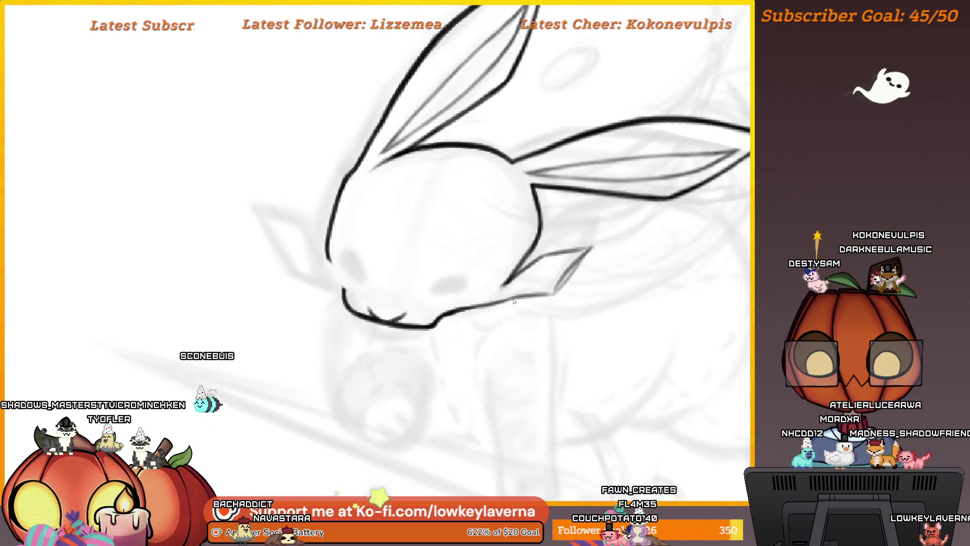
pyautogui.moveTo(582, 241)
pyautogui.mouseDown()
pyautogui.moveTo(585, 329)
pyautogui.moveTo(608, 318)
pyautogui.mouseUp()
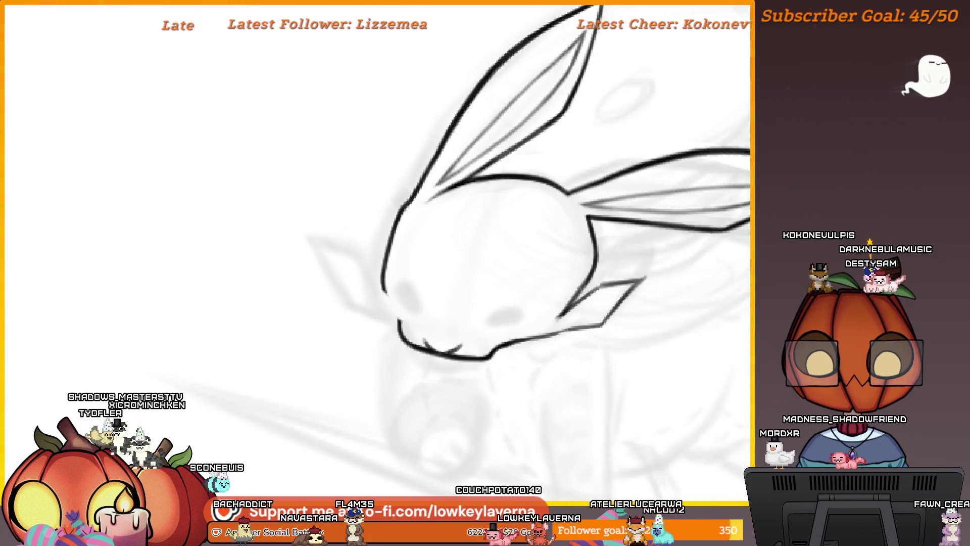
pyautogui.moveTo(596, 284)
pyautogui.mouseDown()
pyautogui.moveTo(572, 306)
pyautogui.moveTo(645, 335)
pyautogui.moveTo(627, 260)
pyautogui.moveTo(609, 268)
pyautogui.mouseUp()
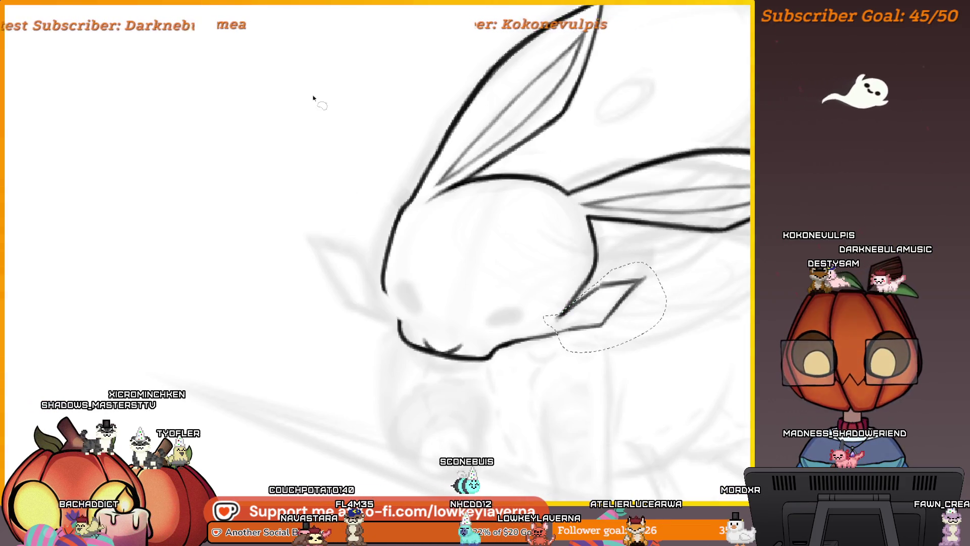
# Step: Rotate the cheek tuft about 18° clockwise and nudge it left and down, undoing a stray skew
pyautogui.hotkey('ctrl', 't')
pyautogui.moveTo(622, 351); pyautogui.dragTo(646, 347)
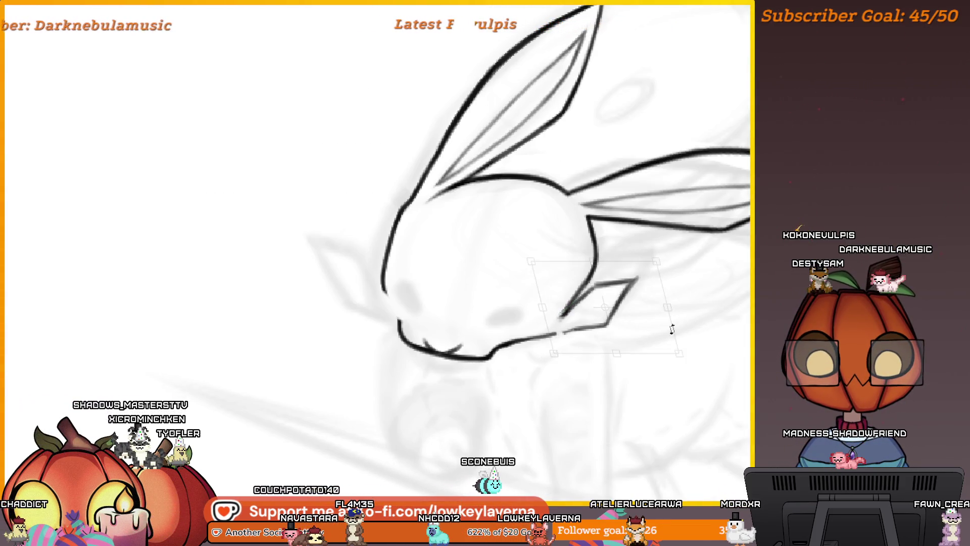
pyautogui.moveTo(653, 284); pyautogui.dragTo(702, 277)
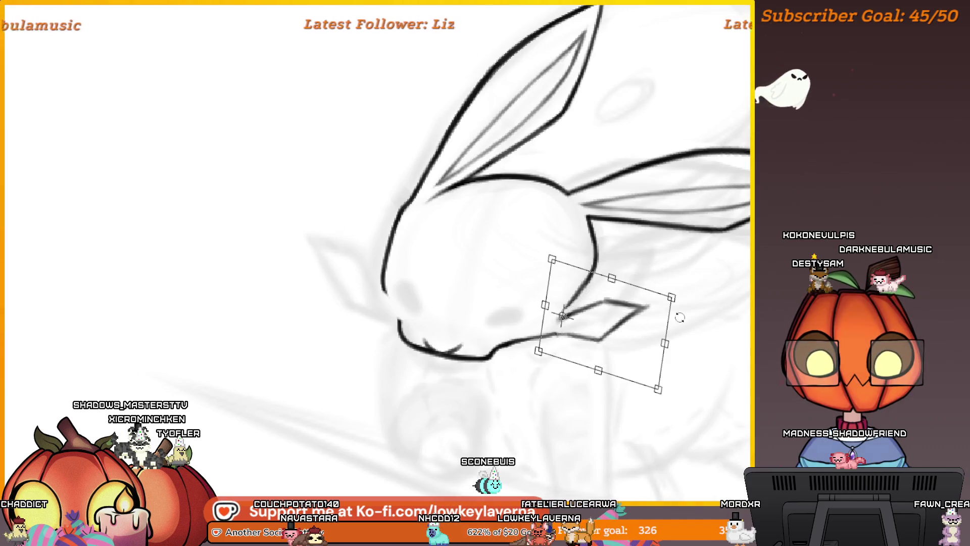
pyautogui.scroll(-3, 702, 277)
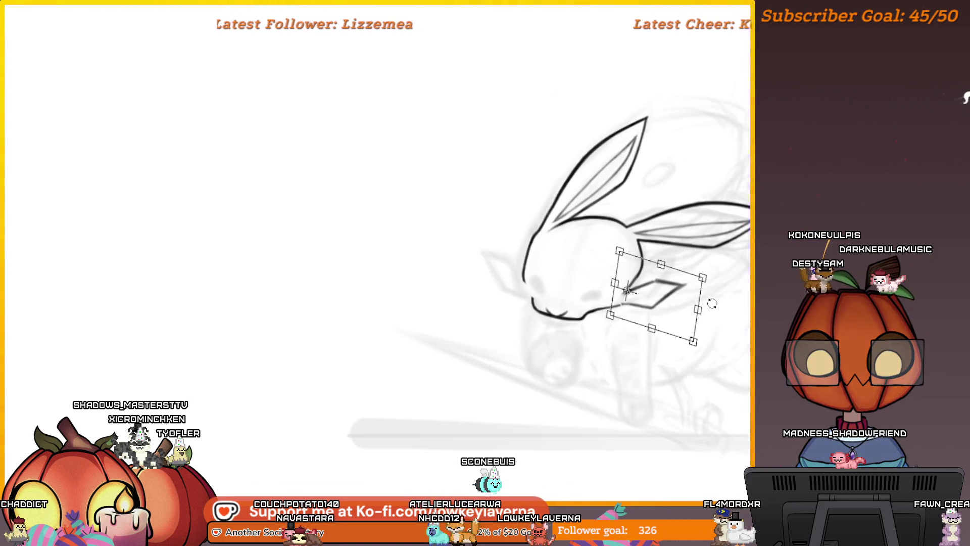
pyautogui.moveTo(668, 301); pyautogui.dragTo(666, 302)
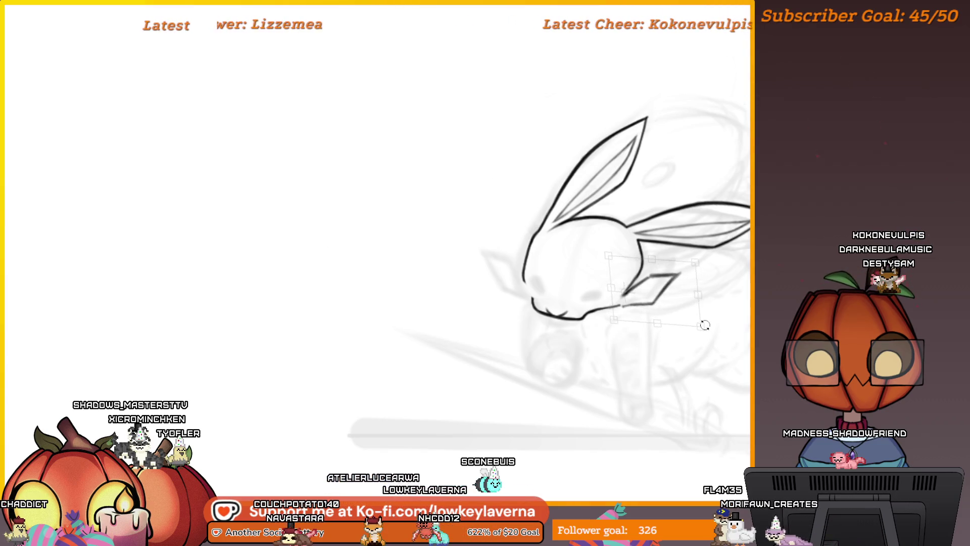
pyautogui.moveTo(703, 353)
pyautogui.mouseDown()
pyautogui.moveTo(684, 366)
pyautogui.moveTo(693, 338)
pyautogui.mouseUp()
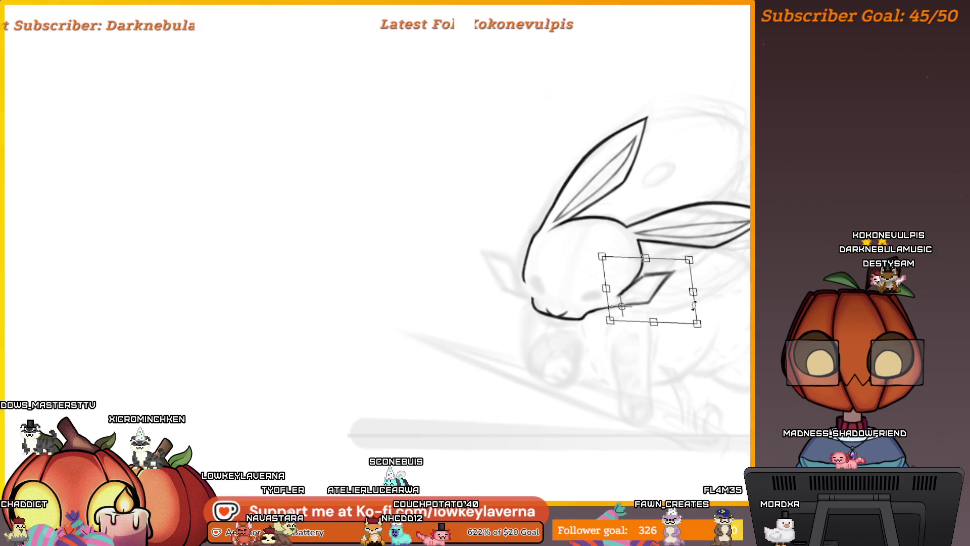
pyautogui.scroll(-1, 679, 294)
pyautogui.moveTo(676, 265); pyautogui.dragTo(667, 265)
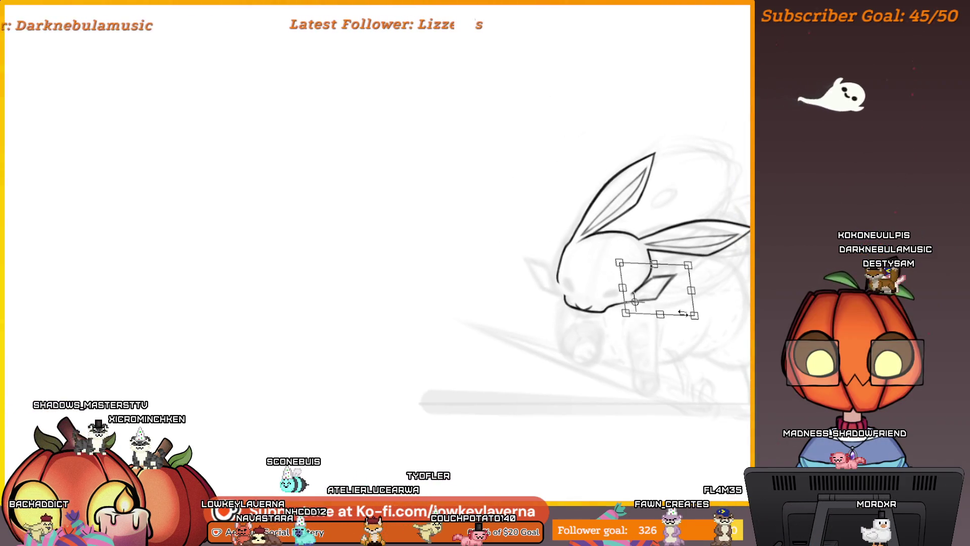
pyautogui.hotkey('ctrl', 'z')
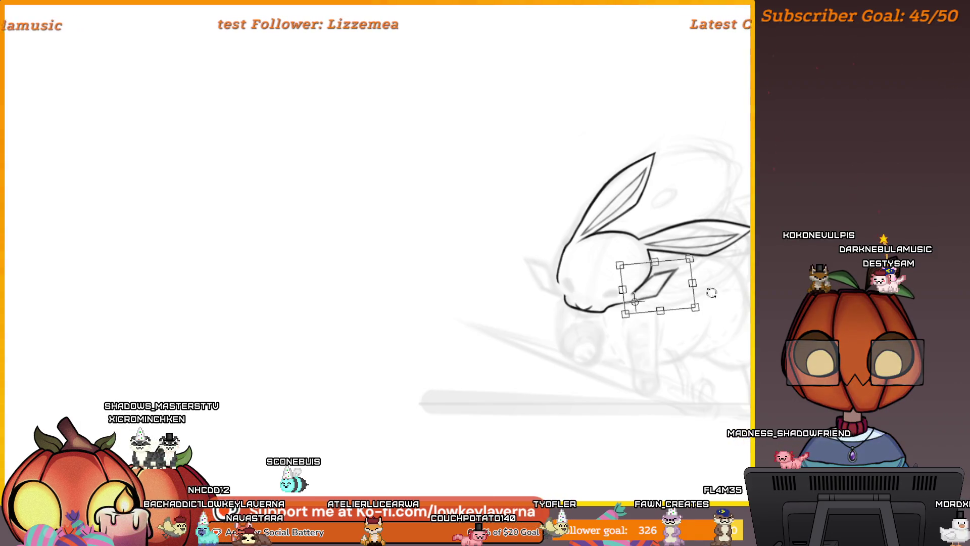
pyautogui.moveTo(679, 301); pyautogui.dragTo(678, 302)
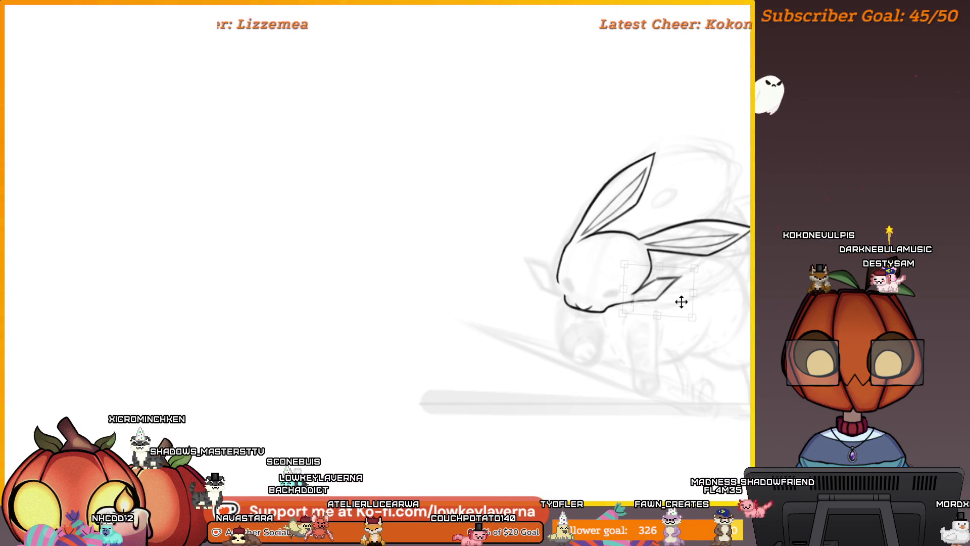
pyautogui.scroll(-2, 733, 269)
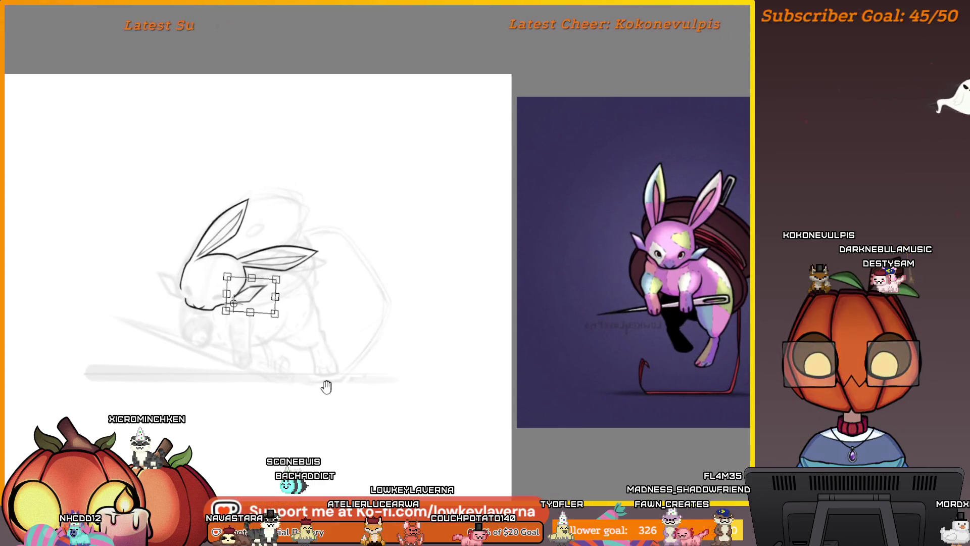
# Step: With the view mirrored, shift the tuft slightly right and level it into a smaller, flatter shape
pyautogui.press('m')
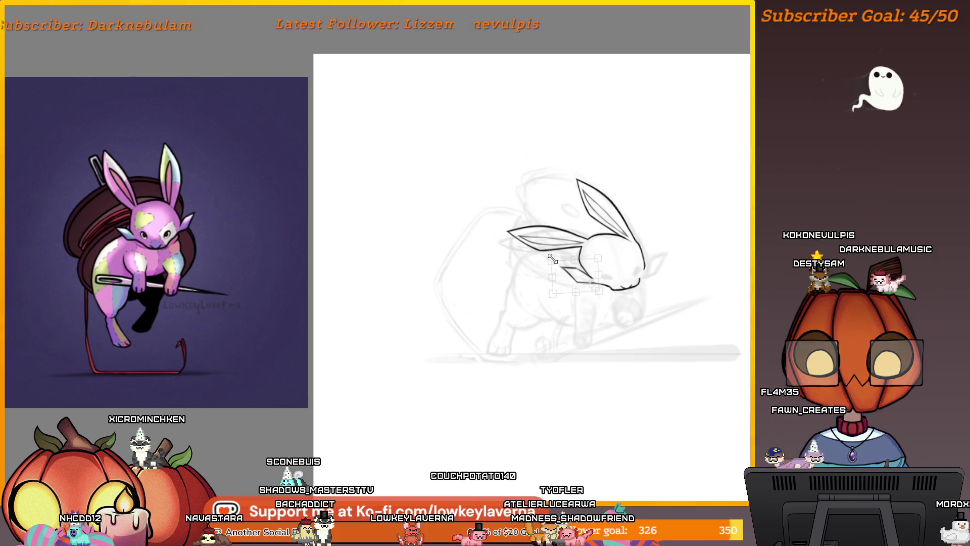
pyautogui.moveTo(575, 270); pyautogui.dragTo(579, 269)
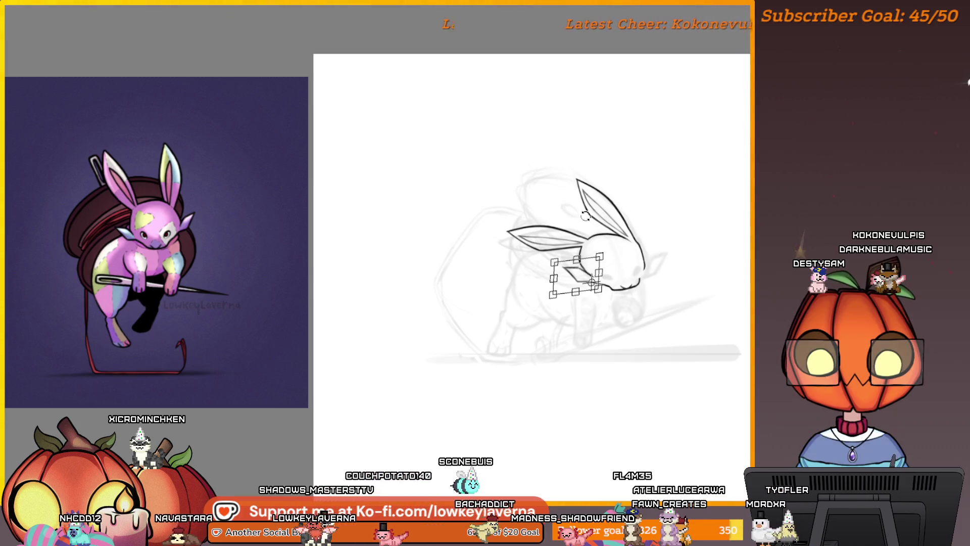
pyautogui.rightClick(579, 273)
pyautogui.click(649, 348)
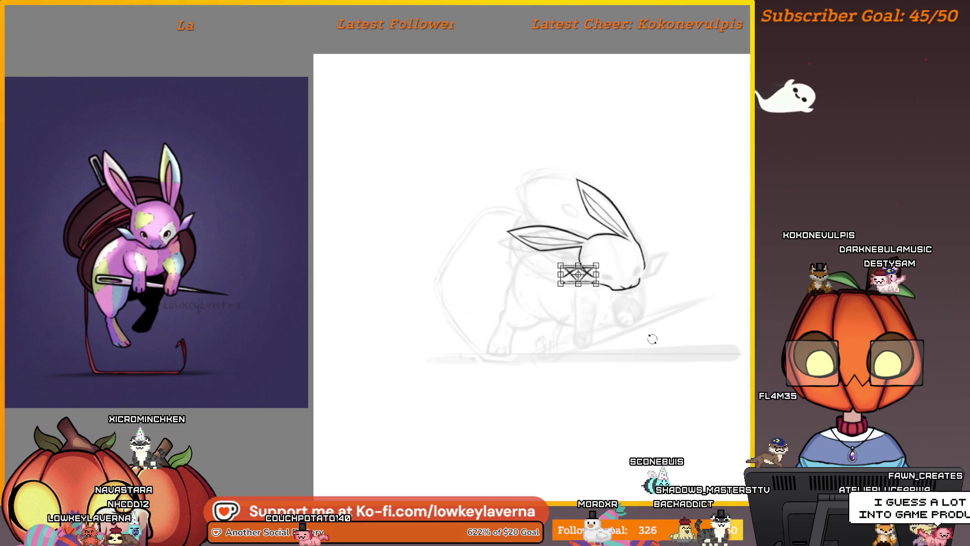
pyautogui.click(588, 300)
# Step: Move the right cheek tuft up and left, rotate it about 20° counterclockwise, and commit
pyautogui.moveTo(843, 242); pyautogui.dragTo(689, 259)
pyautogui.moveTo(563, 277); pyautogui.dragTo(544, 272)
pyautogui.moveTo(575, 322); pyautogui.dragTo(527, 254)
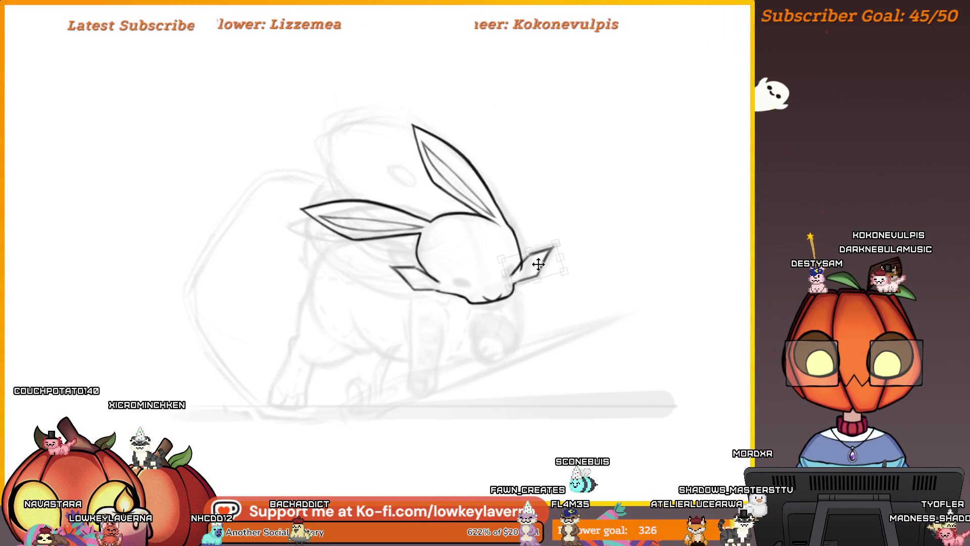
pyautogui.press('Return')
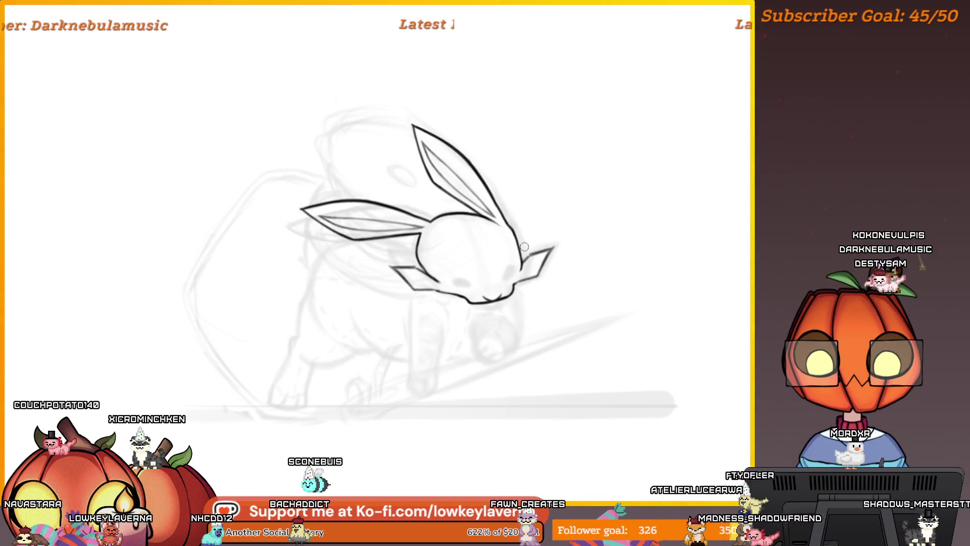
# Step: Unmirror the view, then select the left cheek tuft and rotate it clockwise
pyautogui.press('m')
pyautogui.moveTo(262, 318)
pyautogui.mouseDown()
pyautogui.moveTo(632, 303)
pyautogui.moveTo(539, 263)
pyautogui.mouseUp()
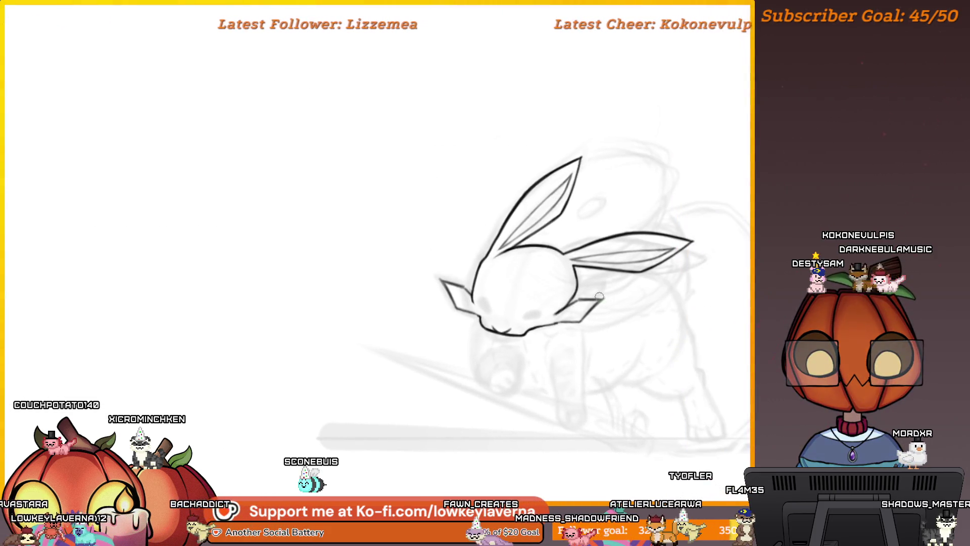
pyautogui.hotkey('ctrl', '-')
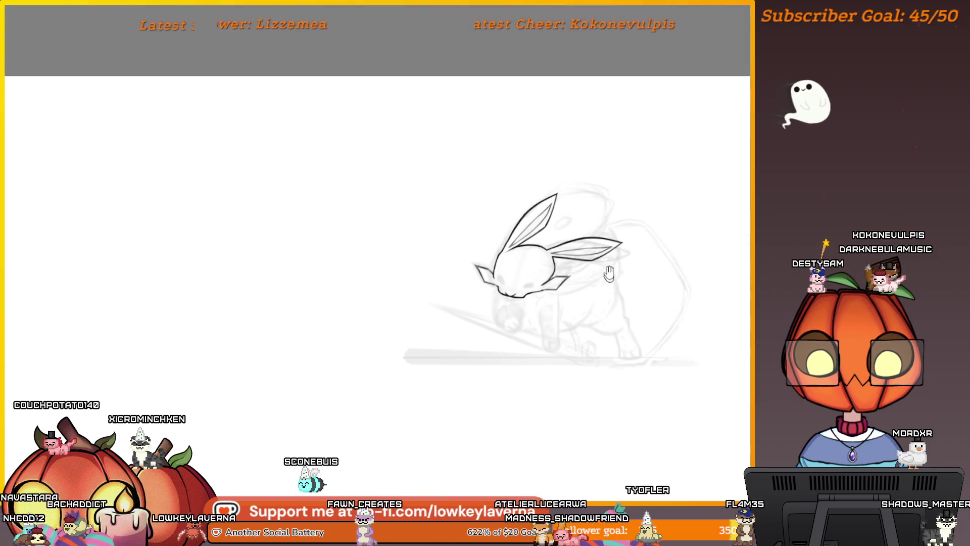
pyautogui.moveTo(472, 263); pyautogui.dragTo(501, 289)
pyautogui.hotkey('ctrl', 't')
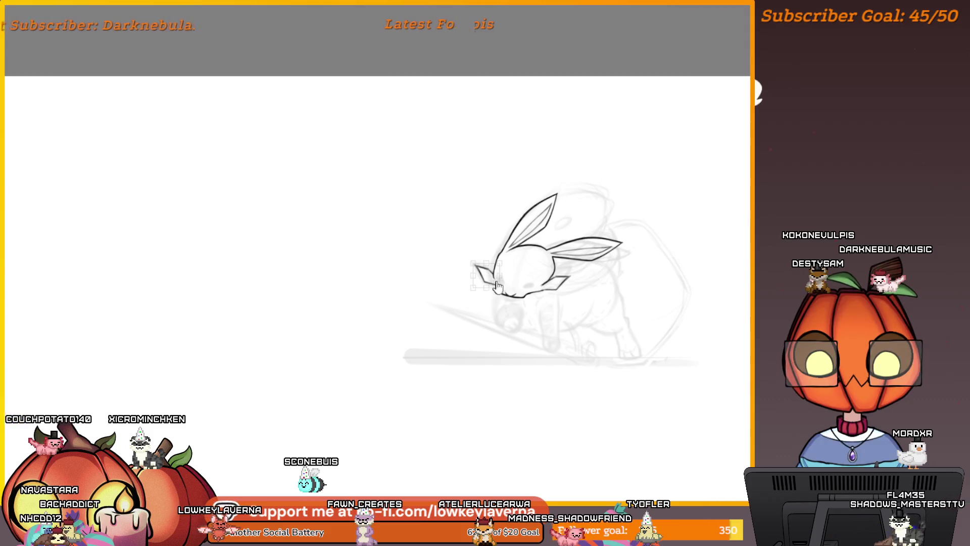
pyautogui.moveTo(512, 235); pyautogui.dragTo(525, 238)
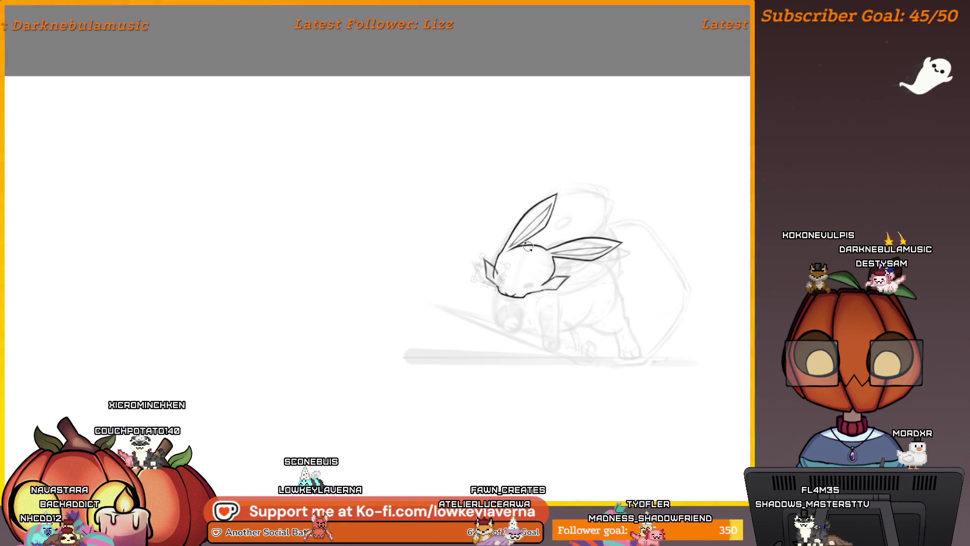
pyautogui.press('Return')
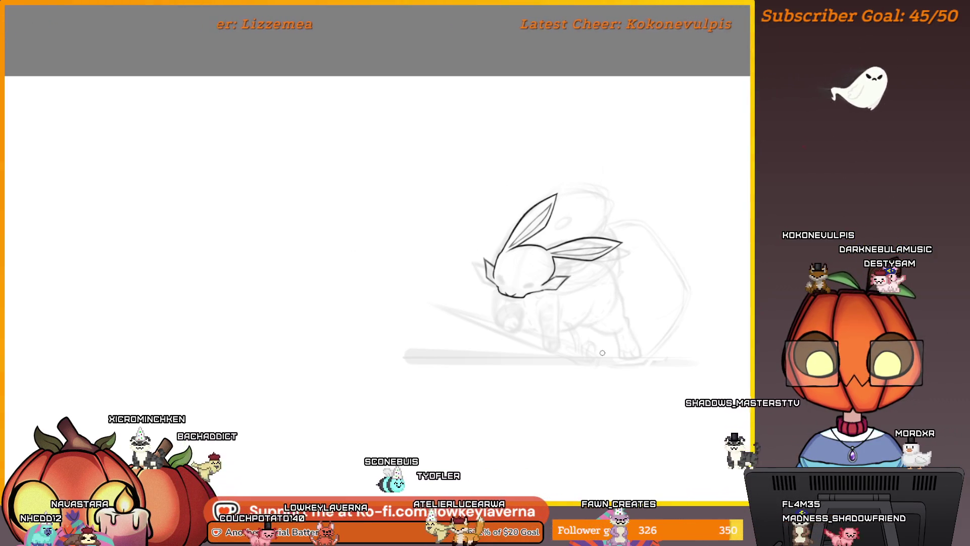
# Step: Pan to the bunny reference image to compare the tufts
pyautogui.scroll(-2, 634, 331)
pyautogui.moveTo(635, 316)
pyautogui.mouseDown()
pyautogui.moveTo(563, 335)
pyautogui.moveTo(390, 331)
pyautogui.moveTo(532, 324)
pyautogui.moveTo(362, 393)
pyautogui.moveTo(581, 365)
pyautogui.mouseUp()
pyautogui.scroll(2, 531, 324)
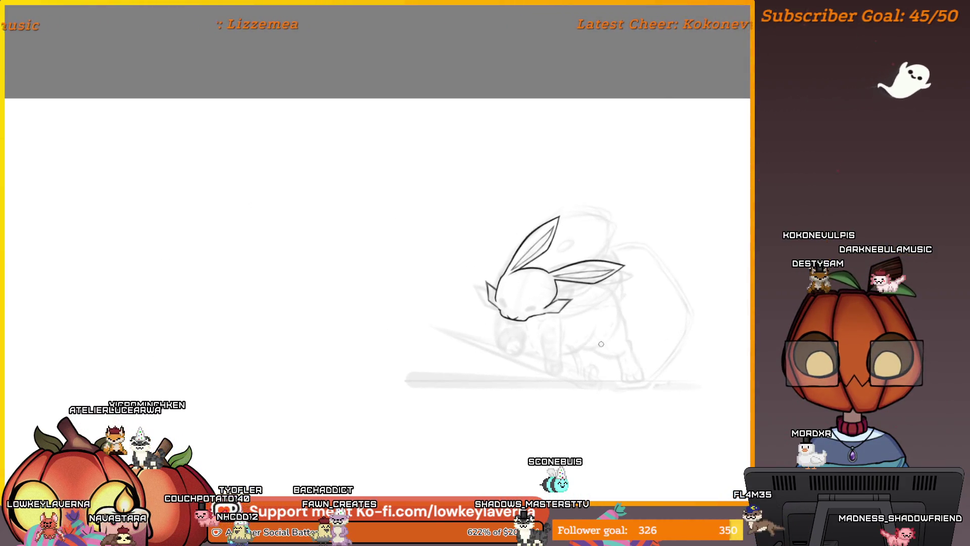
pyautogui.scroll(2, 581, 365)
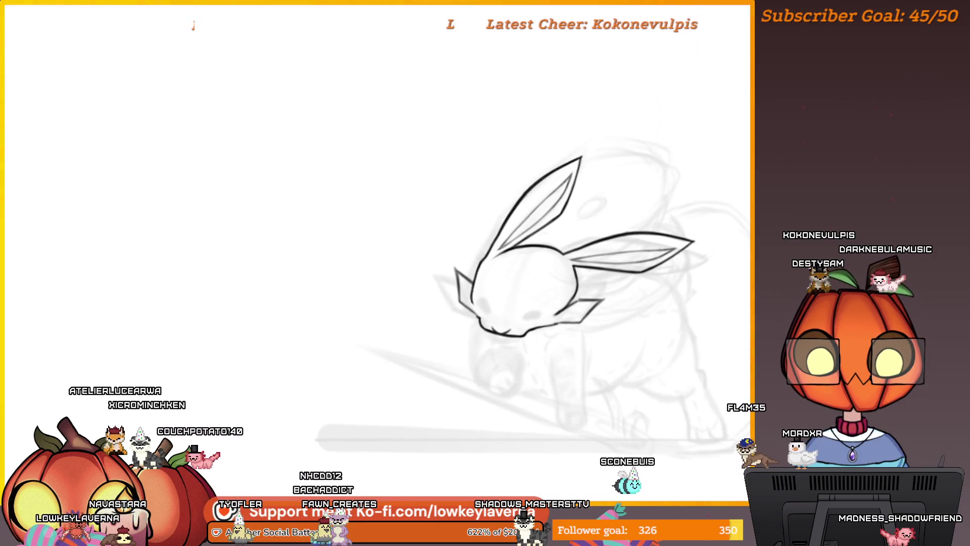
# Step: Draw a thin curved stroke below the right cheek tuft and zoom in on the head
pyautogui.hotkey('ctrl', 't')
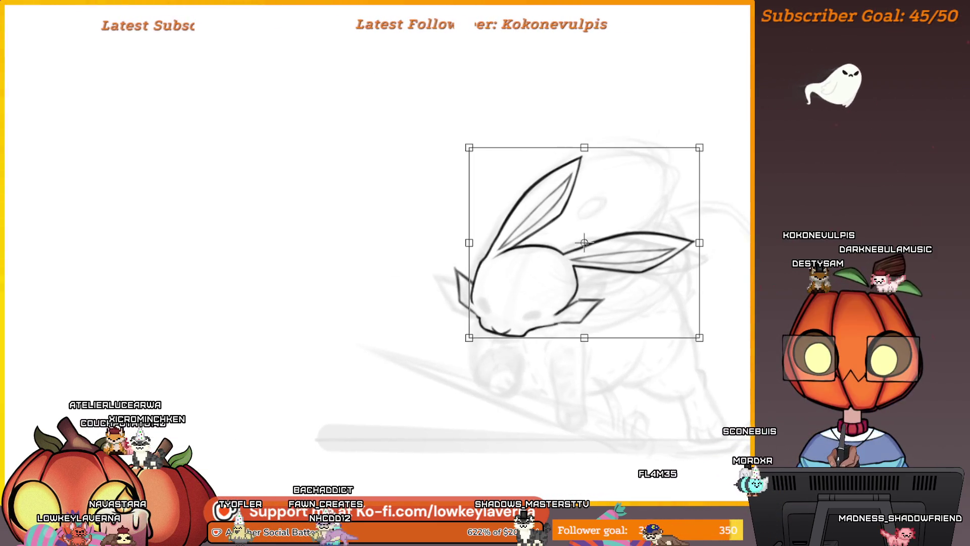
pyautogui.press('Escape')
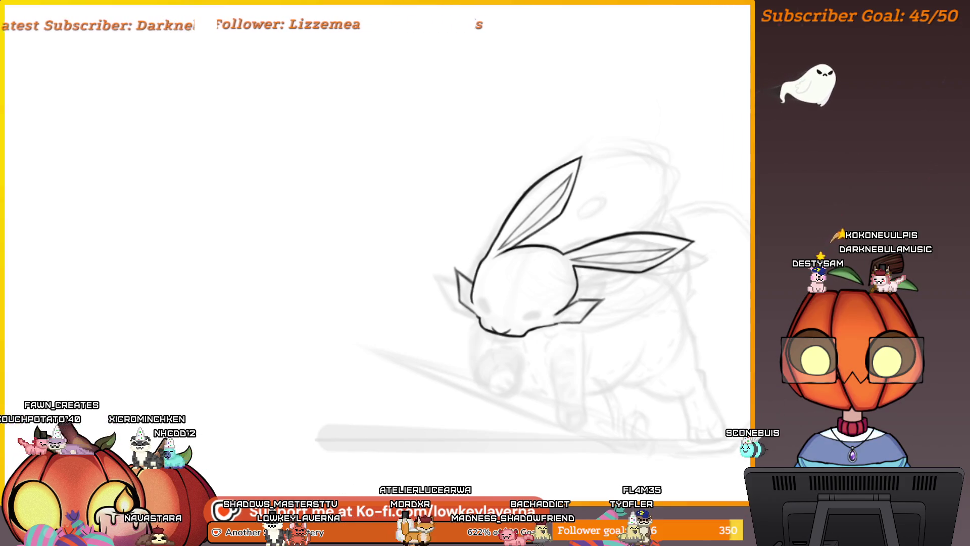
pyautogui.moveTo(569, 336); pyautogui.dragTo(606, 298)
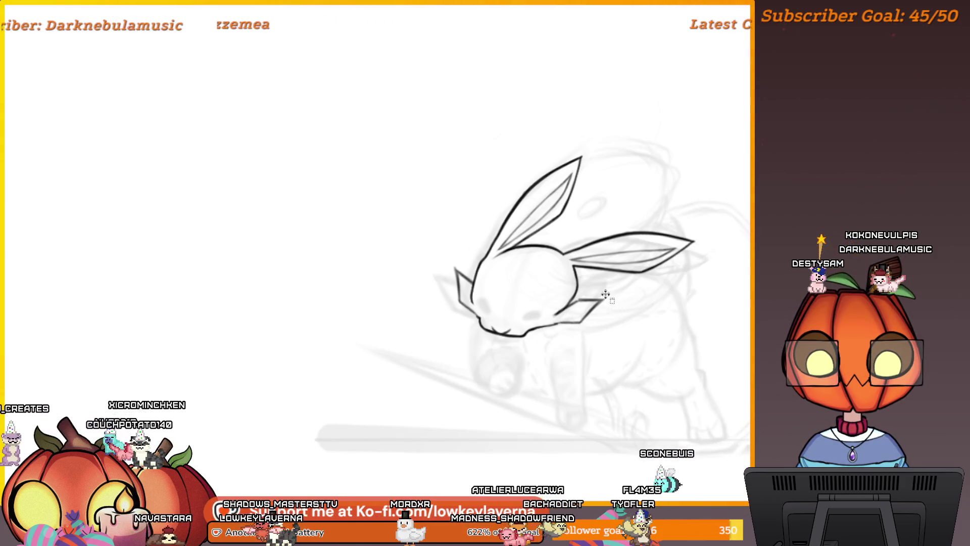
pyautogui.scroll(3, 589, 298)
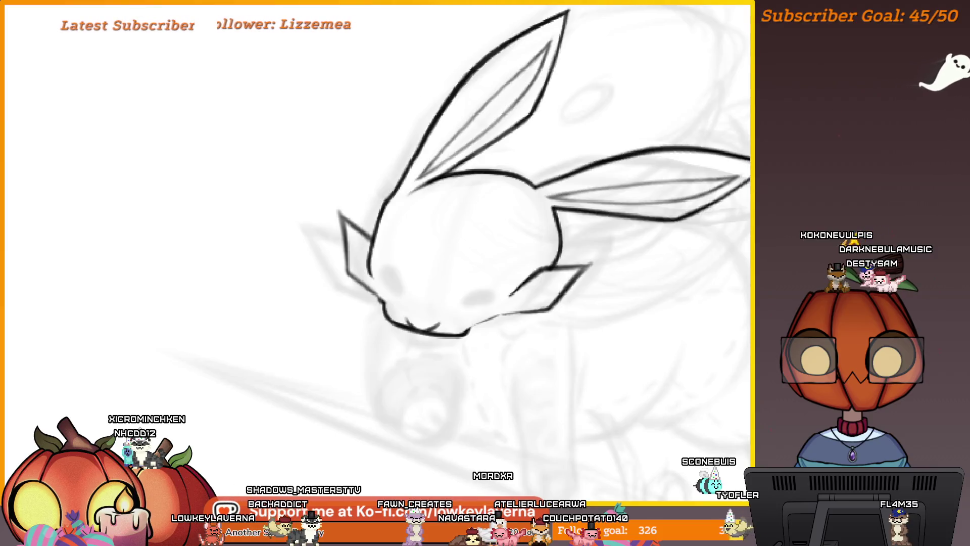